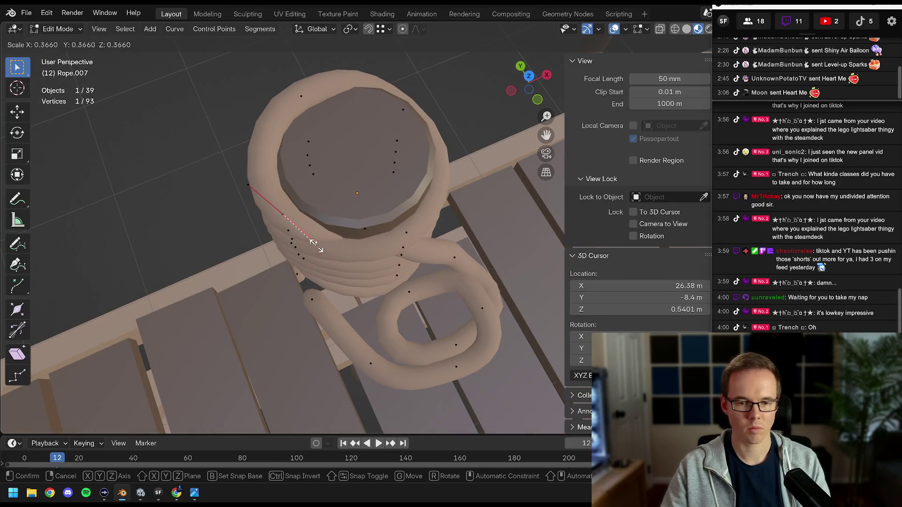
Finish scaling, moving and rotating Rope.007's curve handles, return to Object Mode, and save Dock.blend
{"action": "left_click", "coordinate": [314, 242]}
{"action": "mouse_move", "coordinate": [314, 243]}
{"action": "left_mouse_down"}
{"action": "mouse_move", "coordinate": [314, 196]}
{"action": "mouse_move", "coordinate": [325, 244]}
{"action": "mouse_move", "coordinate": [368, 237]}
{"action": "mouse_move", "coordinate": [345, 199]}
{"action": "mouse_move", "coordinate": [354, 200]}
{"action": "left_mouse_up"}
{"action": "left_click", "coordinate": [375, 250]}
{"action": "key", "text": "a"}
{"action": "left_click", "coordinate": [353, 200]}
{"action": "key", "text": "g"}
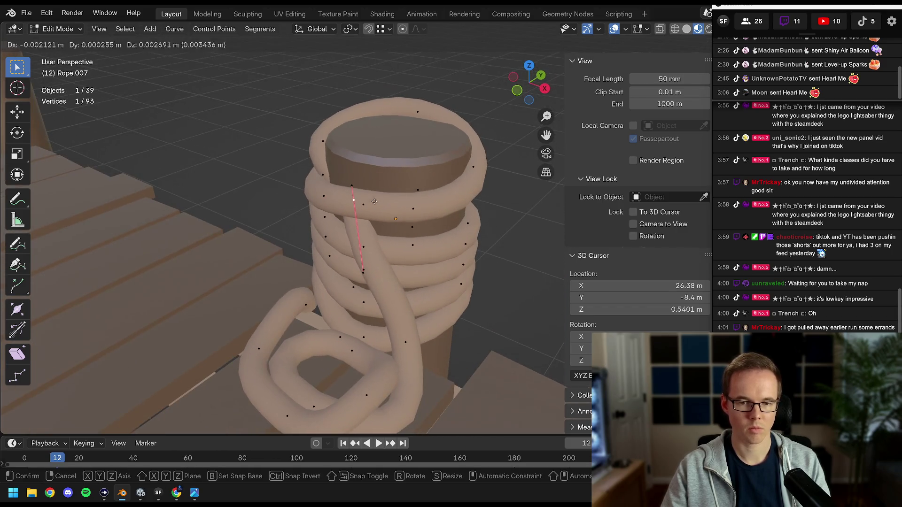
{"action": "left_click", "coordinate": [362, 196]}
{"action": "key", "text": "r"}
{"action": "left_click", "coordinate": [366, 198]}
{"action": "mouse_move", "coordinate": [375, 198]}
{"action": "left_mouse_down"}
{"action": "mouse_move", "coordinate": [444, 186]}
{"action": "mouse_move", "coordinate": [300, 186]}
{"action": "mouse_move", "coordinate": [363, 316]}
{"action": "mouse_move", "coordinate": [383, 308]}
{"action": "left_mouse_up"}
{"action": "key", "text": "Tab"}
{"action": "key", "text": "ctrl+s"}
Select the rope coiled on the post in Edit Mode and reposition its handle and a loop point
{"action": "scroll", "coordinate": [383, 312], "scroll_direction": "up", "scroll_amount": 3}
{"action": "left_click", "coordinate": [393, 281]}
{"action": "key", "text": "Tab"}
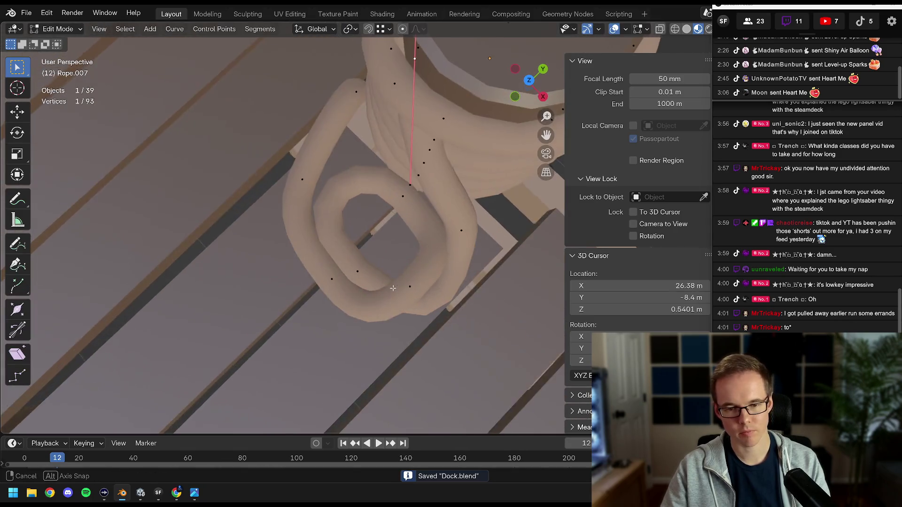
{"action": "scroll", "coordinate": [398, 289], "scroll_direction": "up", "scroll_amount": 2}
{"action": "key", "text": "g"}
{"action": "left_click", "coordinate": [399, 282]}
{"action": "key", "text": "g"}
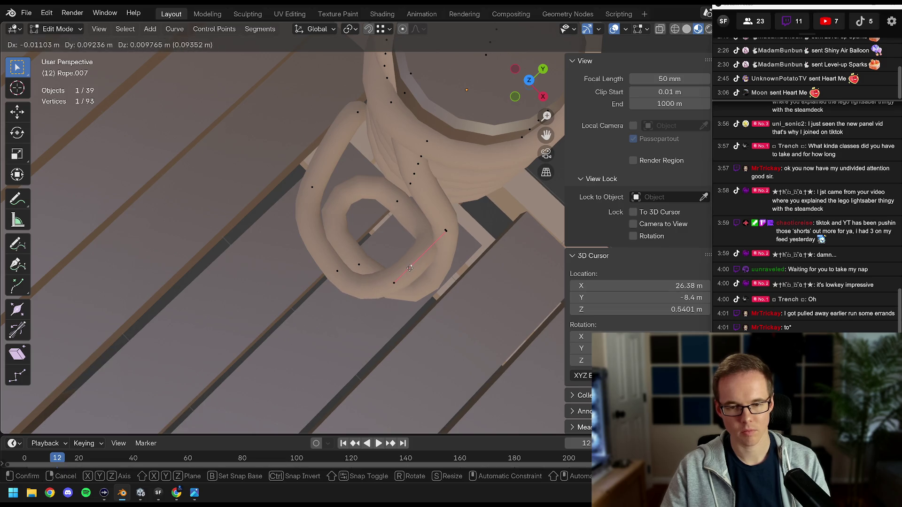
{"action": "left_click", "coordinate": [419, 254]}
{"action": "left_click", "coordinate": [339, 273]}
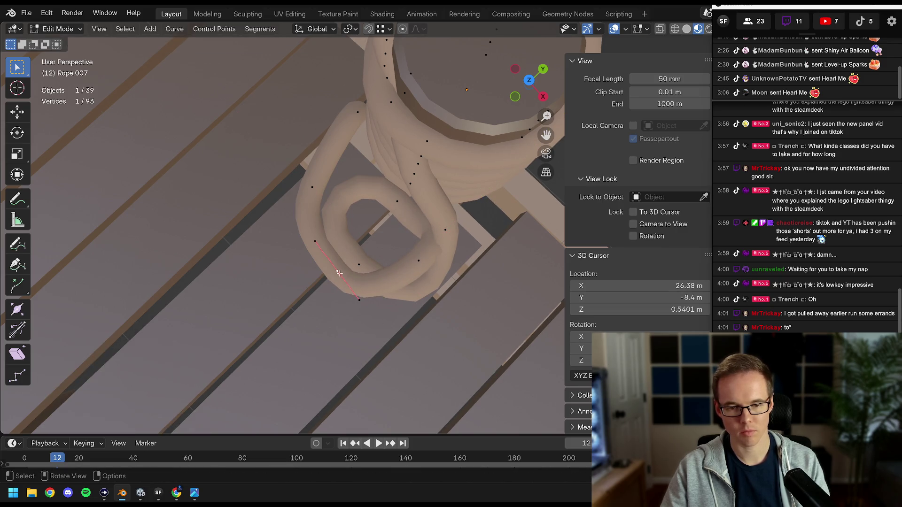
{"action": "key", "text": "g"}
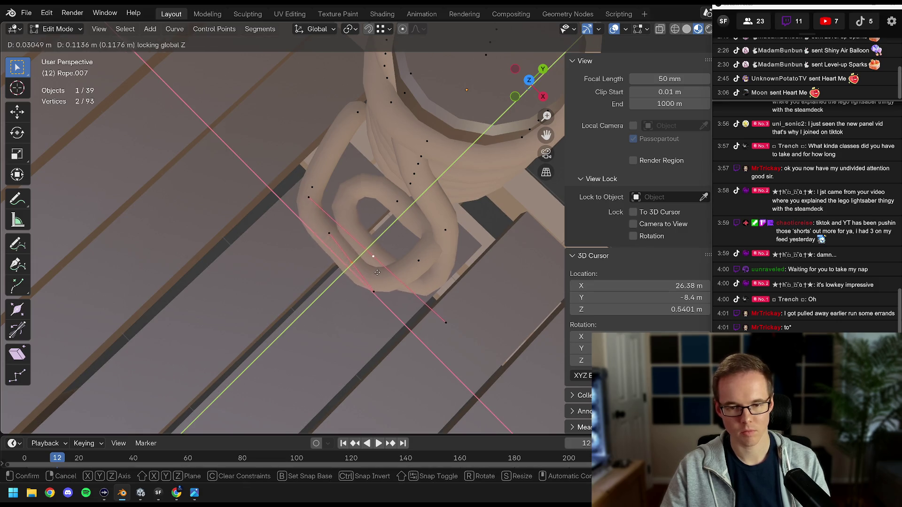
{"action": "left_click", "coordinate": [378, 273]}
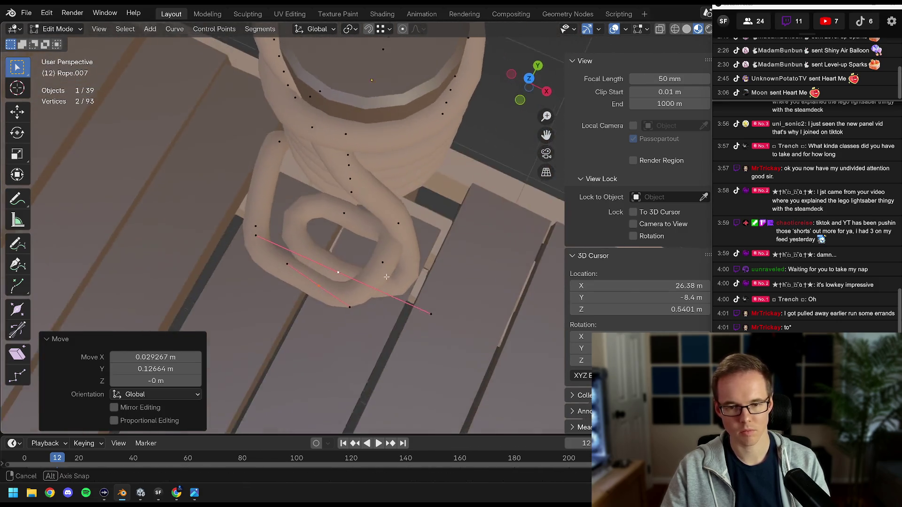
Tighten the loop: shrink one point's handles to 0.843, then axis-move, rotate and scale the right-side point
{"action": "left_click", "coordinate": [354, 279]}
{"action": "key", "text": "s"}
{"action": "left_click", "coordinate": [454, 306]}
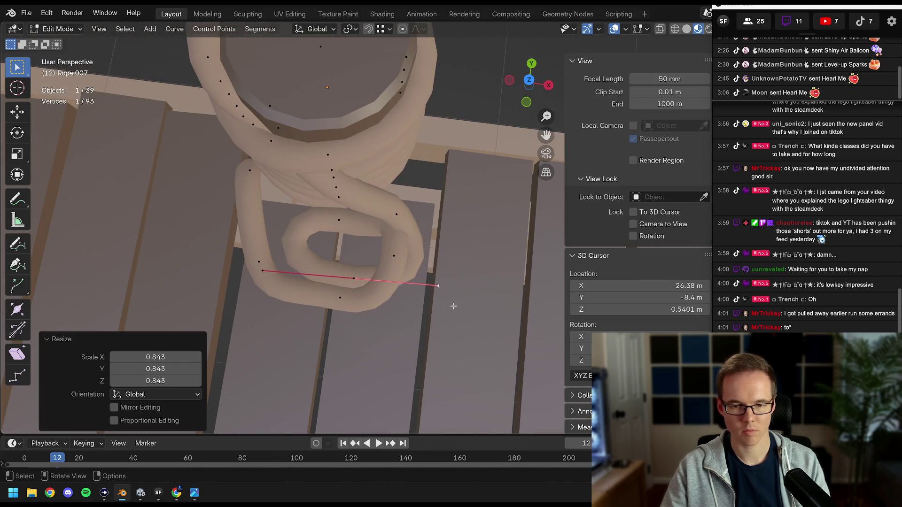
{"action": "left_click", "coordinate": [397, 251]}
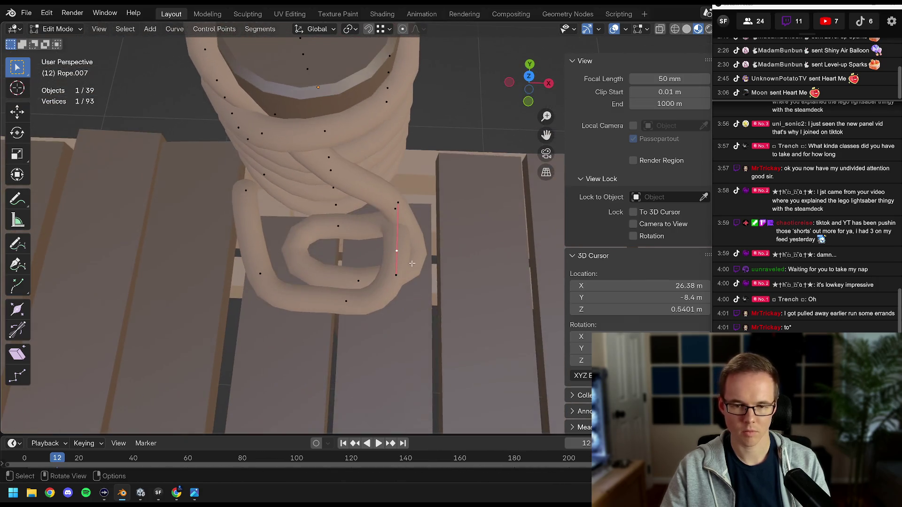
{"action": "key", "text": "g"}
{"action": "key", "text": "y"}
{"action": "left_click", "coordinate": [431, 240]}
{"action": "key", "text": "r"}
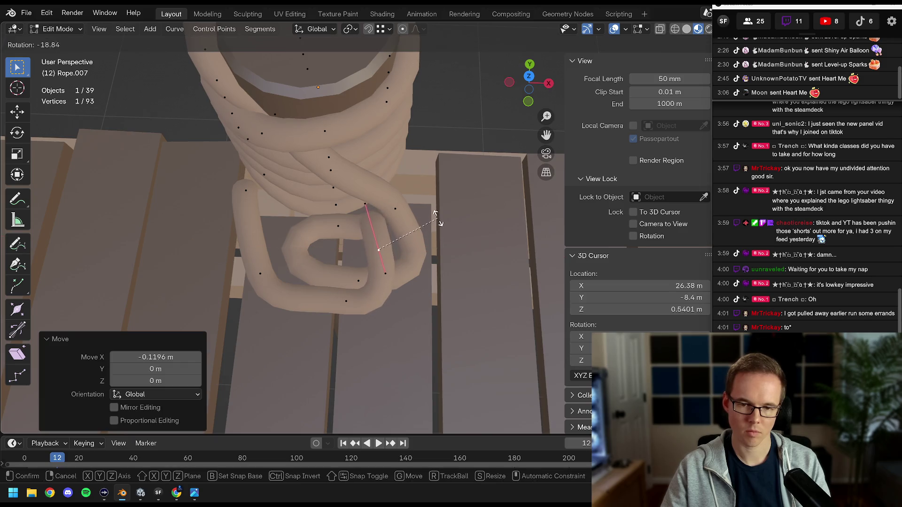
{"action": "left_click", "coordinate": [437, 218]}
{"action": "key", "text": "s"}
{"action": "left_click", "coordinate": [362, 210]}
Reposition loop points, rotate a handle 41.5° around Z, and check the rope shape in Object Mode
{"action": "key", "text": "g"}
{"action": "left_click", "coordinate": [384, 250]}
{"action": "key", "text": "g"}
{"action": "left_click", "coordinate": [396, 252]}
{"action": "key", "text": "r"}
{"action": "left_click", "coordinate": [418, 218]}
{"action": "left_click_drag", "start_coordinate": [419, 218], "coordinate": [306, 218]}
{"action": "left_click", "coordinate": [306, 218]}
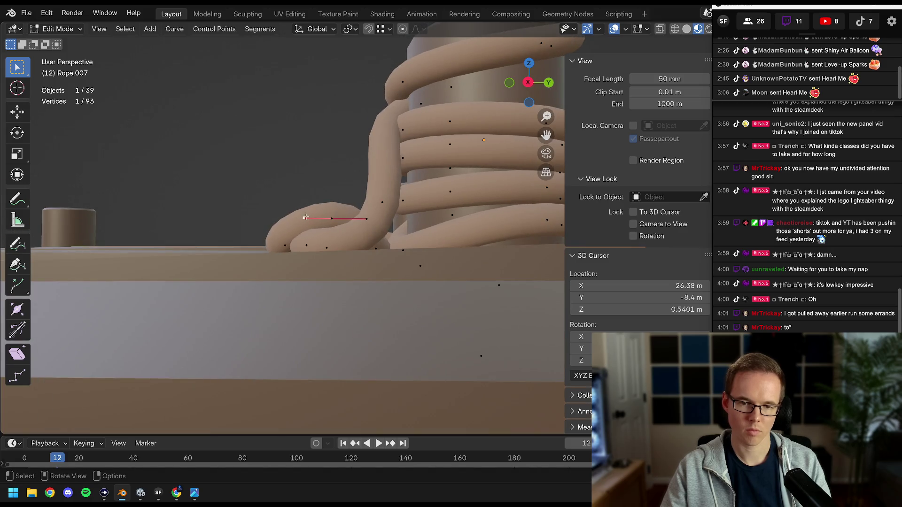
{"action": "left_click", "coordinate": [300, 208]}
{"action": "key", "text": "g"}
{"action": "left_click", "coordinate": [301, 209]}
{"action": "mouse_move", "coordinate": [301, 209]}
{"action": "left_mouse_down"}
{"action": "mouse_move", "coordinate": [382, 246]}
{"action": "mouse_move", "coordinate": [424, 317]}
{"action": "mouse_move", "coordinate": [347, 279]}
{"action": "mouse_move", "coordinate": [408, 242]}
{"action": "mouse_move", "coordinate": [457, 288]}
{"action": "mouse_move", "coordinate": [526, 286]}
{"action": "mouse_move", "coordinate": [349, 271]}
{"action": "mouse_move", "coordinate": [353, 306]}
{"action": "mouse_move", "coordinate": [284, 263]}
{"action": "mouse_move", "coordinate": [366, 241]}
{"action": "mouse_move", "coordinate": [328, 273]}
{"action": "mouse_move", "coordinate": [336, 282]}
{"action": "left_mouse_up"}
{"action": "key", "text": "Tab"}
Move the rope's end point into place, return to Object Mode, and save Dock.blend
{"action": "left_click", "coordinate": [284, 263]}
{"action": "key", "text": "Tab"}
{"action": "key", "text": "g"}
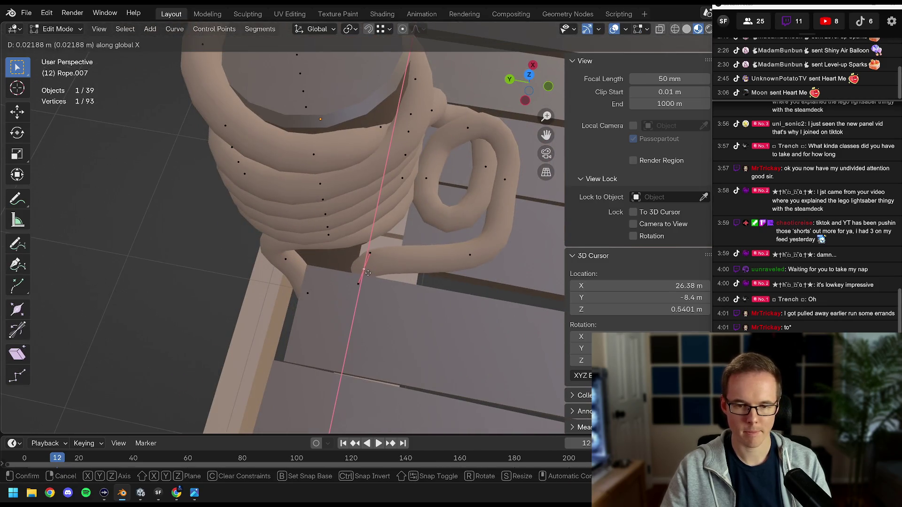
{"action": "left_click", "coordinate": [368, 273]}
{"action": "key", "text": "Tab"}
{"action": "scroll", "coordinate": [328, 235], "scroll_direction": "down", "scroll_amount": 5}
{"action": "mouse_move", "coordinate": [329, 235]}
{"action": "left_mouse_down"}
{"action": "mouse_move", "coordinate": [341, 250]}
{"action": "mouse_move", "coordinate": [315, 244]}
{"action": "mouse_move", "coordinate": [358, 255]}
{"action": "mouse_move", "coordinate": [328, 270]}
{"action": "mouse_move", "coordinate": [275, 260]}
{"action": "mouse_move", "coordinate": [370, 269]}
{"action": "mouse_move", "coordinate": [400, 244]}
{"action": "mouse_move", "coordinate": [320, 266]}
{"action": "mouse_move", "coordinate": [462, 244]}
{"action": "mouse_move", "coordinate": [333, 268]}
{"action": "mouse_move", "coordinate": [555, 254]}
{"action": "mouse_move", "coordinate": [19, 251]}
{"action": "mouse_move", "coordinate": [586, 257]}
{"action": "mouse_move", "coordinate": [413, 263]}
{"action": "mouse_move", "coordinate": [354, 281]}
{"action": "left_mouse_up"}
{"action": "key", "text": "ctrl+s"}
{"action": "scroll", "coordinate": [315, 248], "scroll_direction": "down", "scroll_amount": 3}
{"action": "scroll", "coordinate": [328, 270], "scroll_direction": "up", "scroll_amount": 3}
{"action": "scroll", "coordinate": [408, 240], "scroll_direction": "up", "scroll_amount": 5}
{"action": "scroll", "coordinate": [377, 250], "scroll_direction": "down", "scroll_amount": 8}
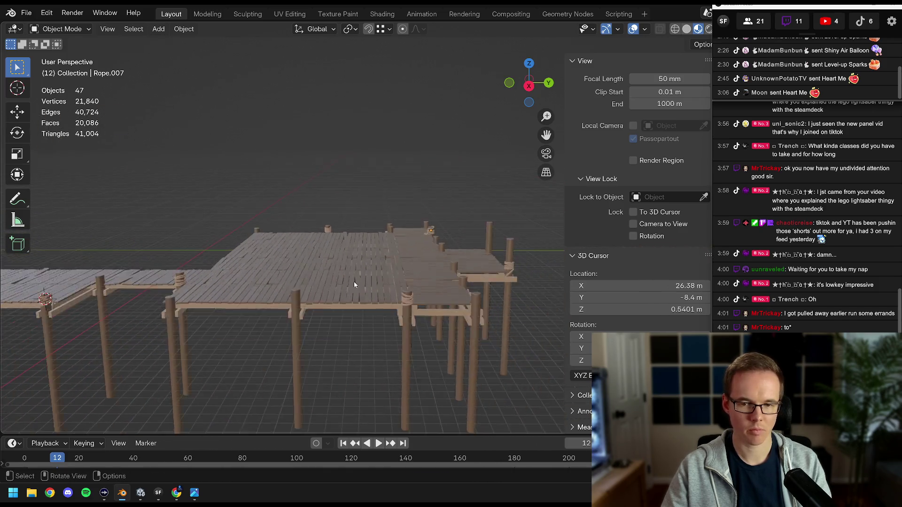
Select the Rope.004 coil, frame it in the view, and save Dock.blend
{"action": "key", "text": "KP_Decimal"}
{"action": "left_click", "coordinate": [227, 260], "text": "shift"}
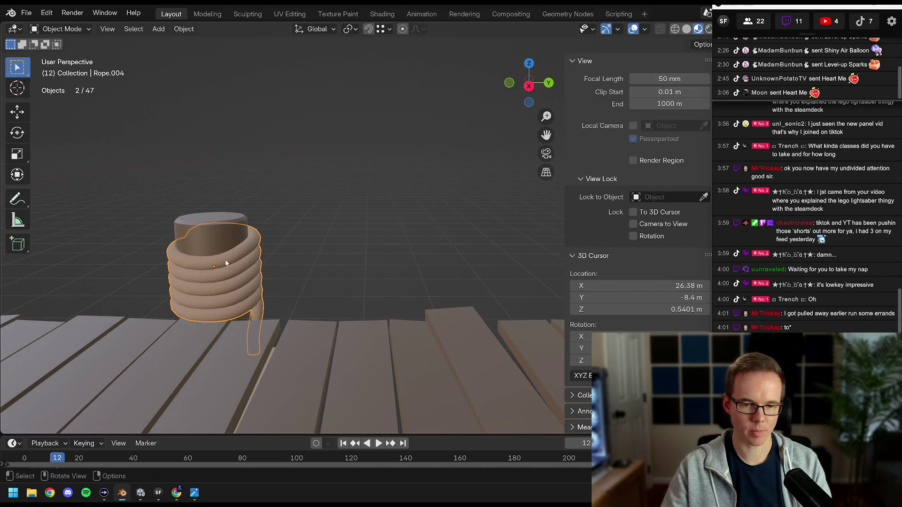
{"action": "key", "text": "KP_Decimal"}
{"action": "mouse_move", "coordinate": [226, 260]}
{"action": "left_mouse_down"}
{"action": "mouse_move", "coordinate": [311, 275]}
{"action": "mouse_move", "coordinate": [331, 248]}
{"action": "mouse_move", "coordinate": [325, 242]}
{"action": "left_mouse_up"}
{"action": "key", "text": "ctrl+s"}
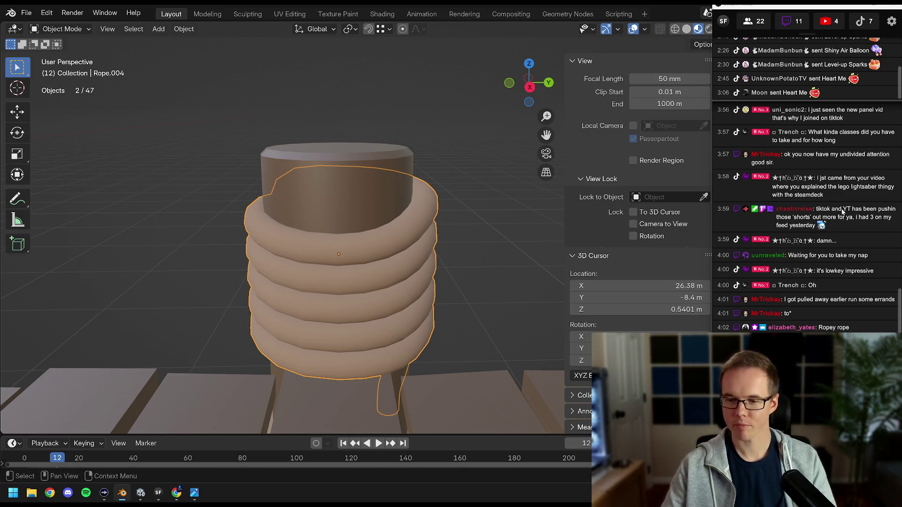
Inspect the coil around the dock post from new angles, then enter Edit Mode on Rope.004
{"action": "scroll", "coordinate": [422, 213], "scroll_direction": "down", "scroll_amount": 10}
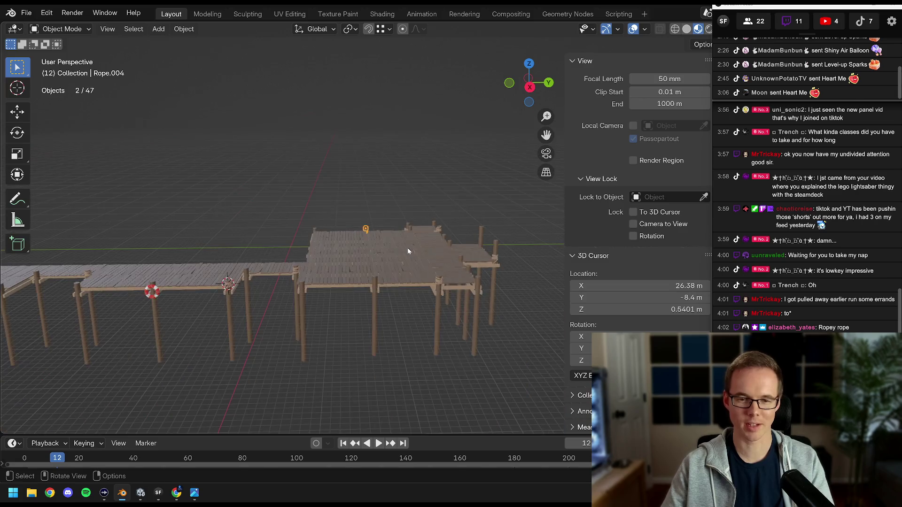
{"action": "scroll", "coordinate": [379, 232], "scroll_direction": "up", "scroll_amount": 4}
{"action": "left_click_drag", "start_coordinate": [379, 232], "coordinate": [319, 240]}
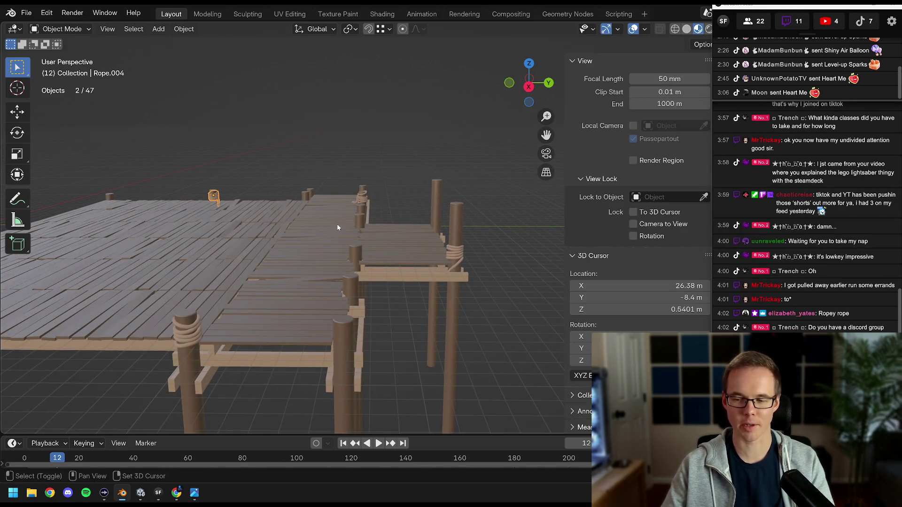
{"action": "scroll", "coordinate": [337, 228], "scroll_direction": "up", "scroll_amount": 8}
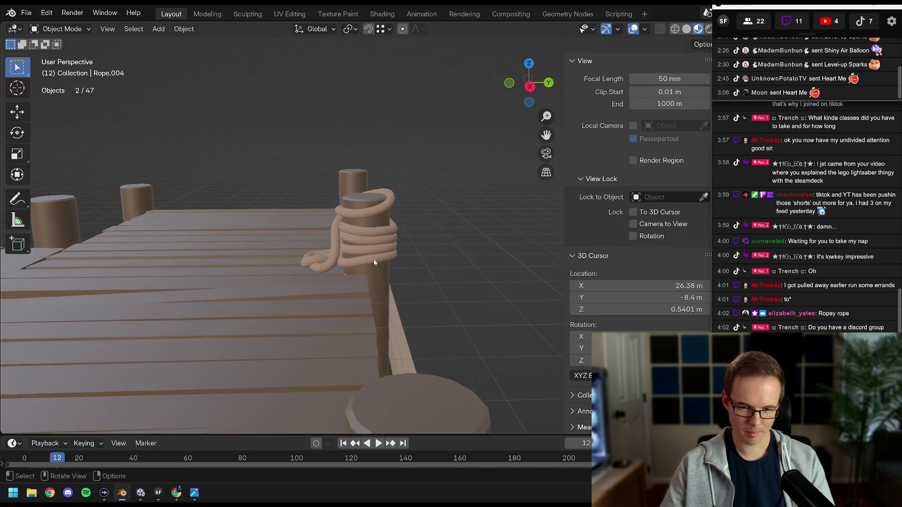
{"action": "scroll", "coordinate": [376, 258], "scroll_direction": "up", "scroll_amount": 10}
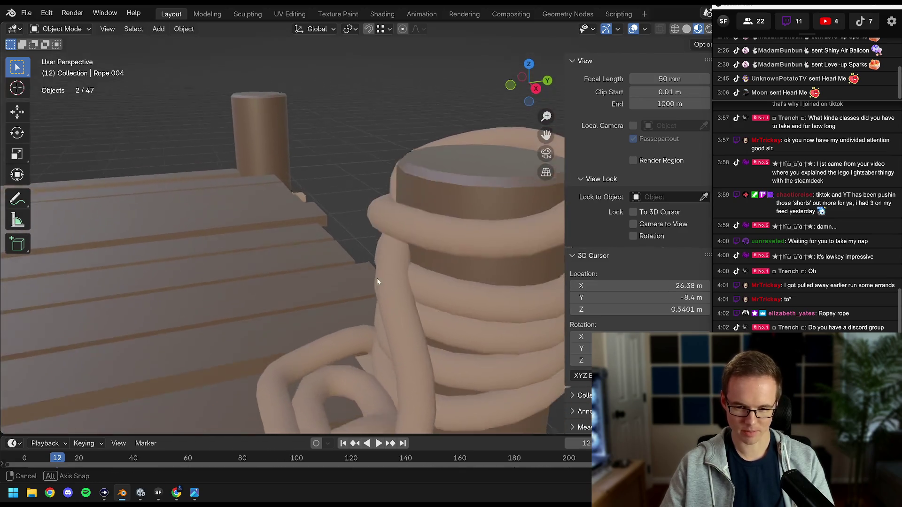
{"action": "scroll", "coordinate": [370, 264], "scroll_direction": "down", "scroll_amount": 10}
{"action": "scroll", "coordinate": [372, 246], "scroll_direction": "up", "scroll_amount": 3}
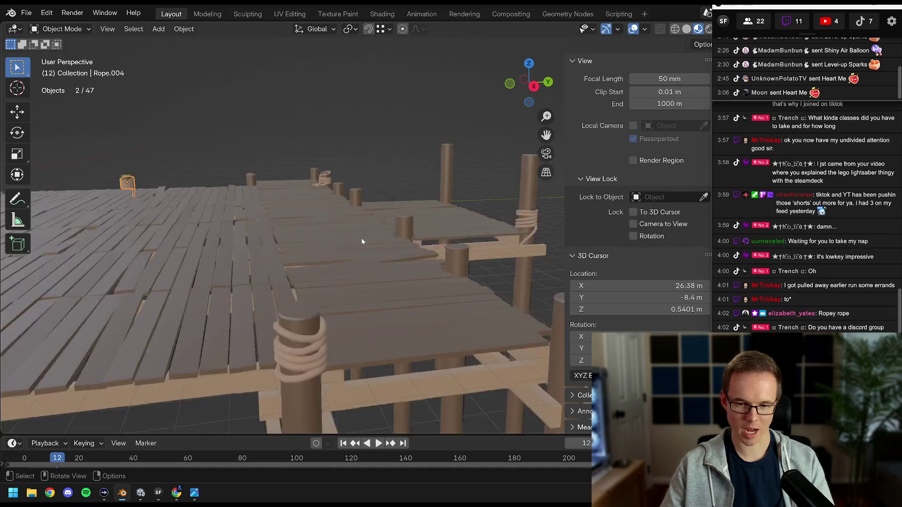
{"action": "scroll", "coordinate": [361, 240], "scroll_direction": "up", "scroll_amount": 5}
{"action": "scroll", "coordinate": [362, 245], "scroll_direction": "down", "scroll_amount": 8}
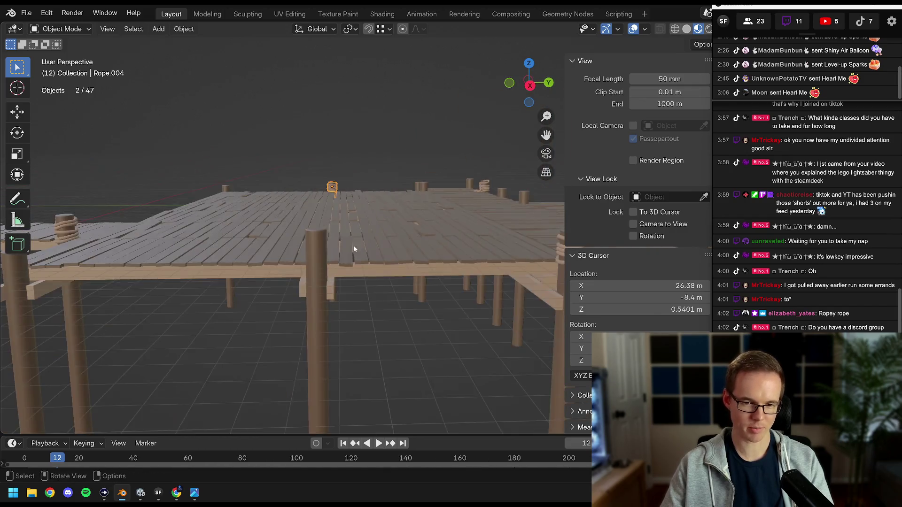
{"action": "scroll", "coordinate": [360, 226], "scroll_direction": "up", "scroll_amount": 10}
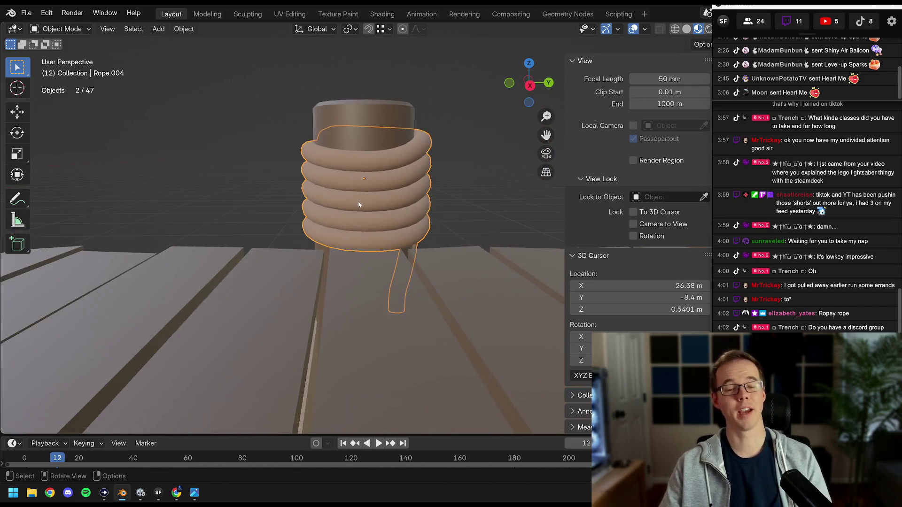
{"action": "scroll", "coordinate": [358, 201], "scroll_direction": "up", "scroll_amount": 5}
{"action": "scroll", "coordinate": [349, 238], "scroll_direction": "down", "scroll_amount": 5}
{"action": "key", "text": "Tab"}
Raise one Rope.004 control point 0.17 m along Z and tilt it
{"action": "left_click", "coordinate": [357, 215]}
{"action": "left_click_drag", "start_coordinate": [357, 215], "coordinate": [423, 220]}
{"action": "key", "text": "g"}
{"action": "key", "text": "z"}
{"action": "left_click", "coordinate": [425, 212]}
{"action": "scroll", "coordinate": [426, 210], "scroll_direction": "up", "scroll_amount": 3}
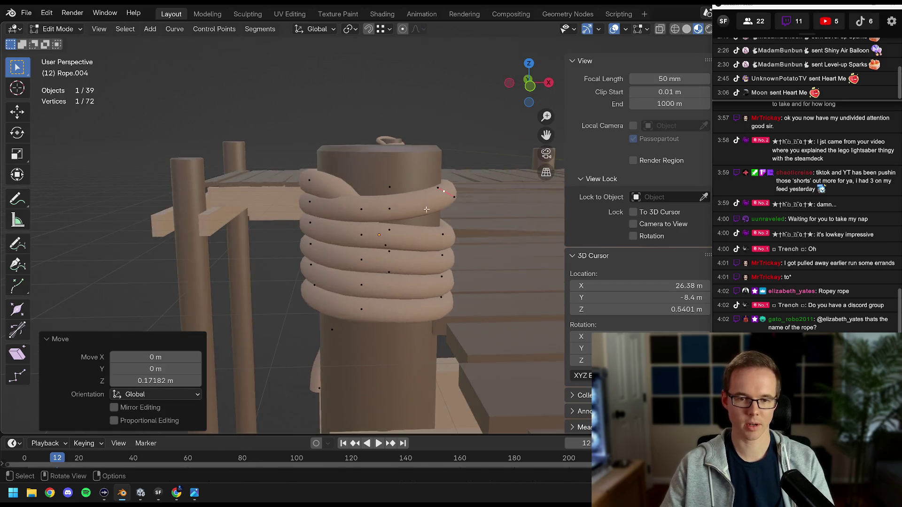
{"action": "left_click", "coordinate": [476, 195]}
{"action": "mouse_move", "coordinate": [476, 195]}
{"action": "left_mouse_down"}
{"action": "mouse_move", "coordinate": [336, 192]}
{"action": "mouse_move", "coordinate": [346, 180]}
{"action": "mouse_move", "coordinate": [313, 203]}
{"action": "left_mouse_up"}
{"action": "left_click", "coordinate": [336, 191]}
Raise the coil's top control point, rotate its handles slightly, then lift it another 0.0967 m
{"action": "left_click", "coordinate": [346, 180]}
{"action": "key", "text": "g"}
{"action": "key", "text": "z"}
{"action": "key", "text": "Return"}
{"action": "key", "text": "r"}
{"action": "key", "text": "Return"}
{"action": "key", "text": "g"}
{"action": "left_click", "coordinate": [417, 178]}
{"action": "mouse_move", "coordinate": [417, 178]}
{"action": "left_mouse_down"}
{"action": "mouse_move", "coordinate": [376, 231]}
{"action": "mouse_move", "coordinate": [351, 242]}
{"action": "left_mouse_up"}
{"action": "key", "text": "g"}
{"action": "key", "text": "z"}
{"action": "left_click", "coordinate": [372, 237]}
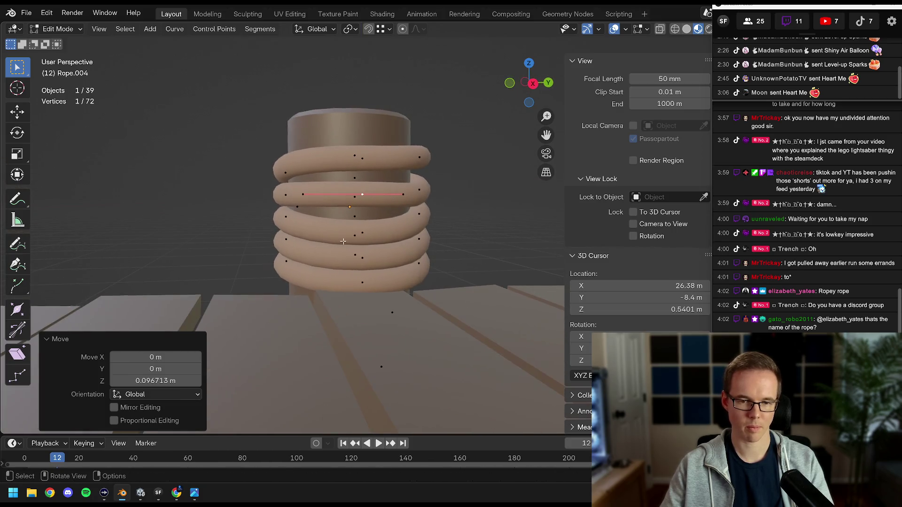
Shift the coil's left-side and middle control points vertically along Z to even the loops
{"action": "left_click", "coordinate": [287, 240]}
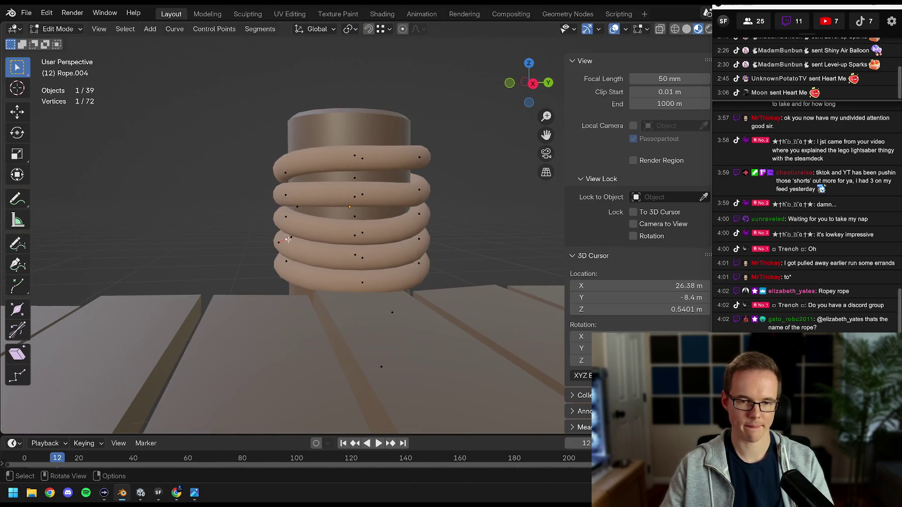
{"action": "left_click", "coordinate": [315, 257]}
{"action": "left_click_drag", "start_coordinate": [315, 257], "coordinate": [333, 240]}
{"action": "left_click", "coordinate": [341, 231]}
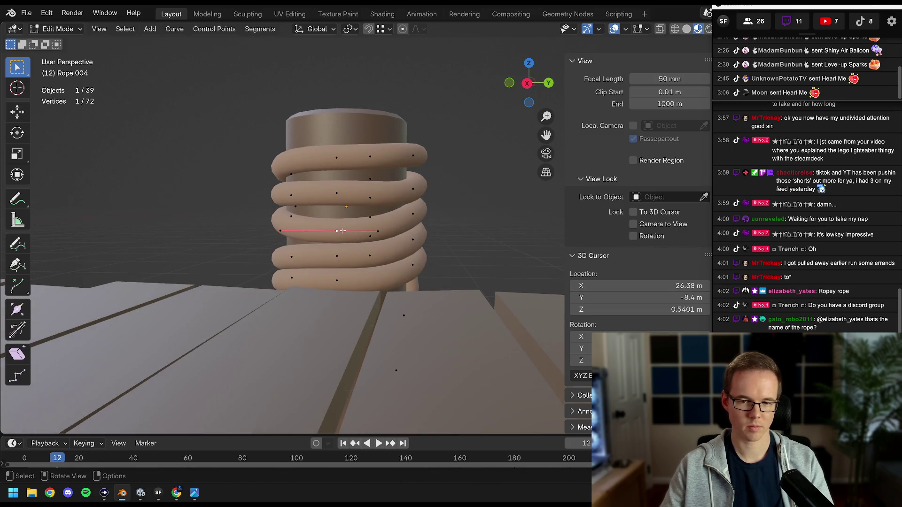
{"action": "left_click", "coordinate": [454, 205]}
{"action": "key", "text": "g"}
{"action": "key", "text": "z"}
{"action": "left_click", "coordinate": [452, 199]}
{"action": "mouse_move", "coordinate": [452, 200]}
{"action": "left_mouse_down"}
{"action": "mouse_move", "coordinate": [329, 207]}
{"action": "mouse_move", "coordinate": [325, 221]}
{"action": "mouse_move", "coordinate": [350, 223]}
{"action": "left_mouse_up"}
{"action": "left_click", "coordinate": [293, 216]}
{"action": "key", "text": "g"}
{"action": "key", "text": "z"}
{"action": "left_click", "coordinate": [293, 223]}
Lower two right-side control points 0.18 m, adjust one more point, and return to Object Mode
{"action": "left_click", "coordinate": [352, 222]}
{"action": "left_click", "coordinate": [414, 216]}
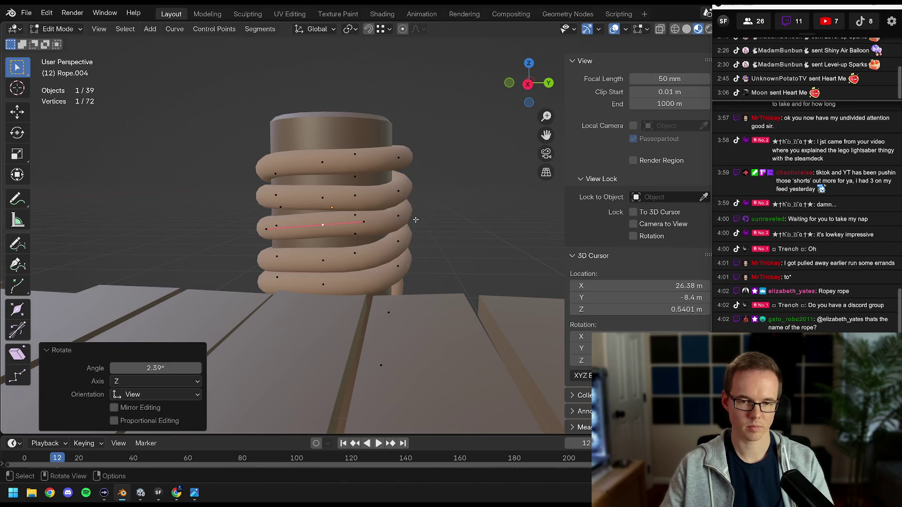
{"action": "mouse_move", "coordinate": [409, 221]}
{"action": "left_mouse_down"}
{"action": "mouse_move", "coordinate": [377, 243]}
{"action": "mouse_move", "coordinate": [346, 245]}
{"action": "mouse_move", "coordinate": [380, 263]}
{"action": "mouse_move", "coordinate": [407, 256]}
{"action": "mouse_move", "coordinate": [339, 250]}
{"action": "left_mouse_up"}
{"action": "left_click", "coordinate": [378, 243]}
{"action": "left_click", "coordinate": [351, 265], "text": "shift"}
{"action": "key", "text": "g"}
{"action": "key", "text": "z"}
{"action": "left_click", "coordinate": [353, 275]}
{"action": "left_click", "coordinate": [329, 243]}
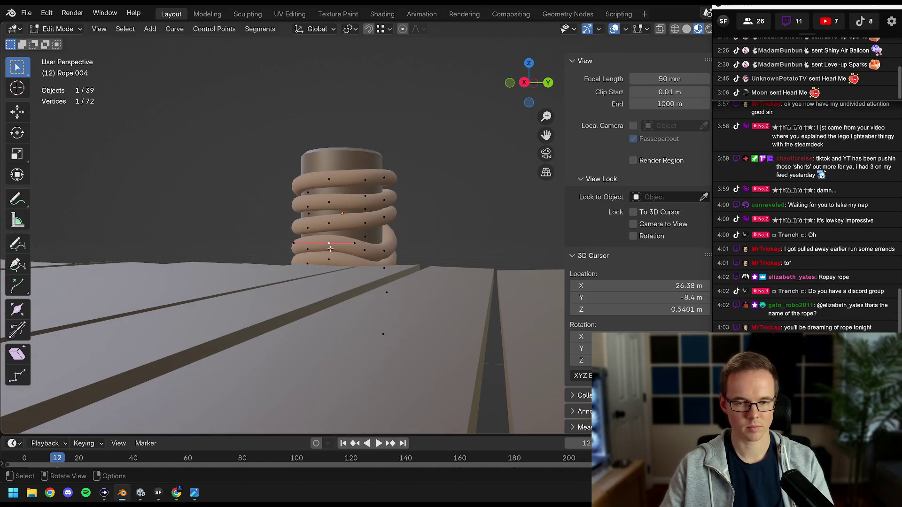
{"action": "left_click", "coordinate": [354, 249]}
{"action": "key", "text": "Tab"}
{"action": "scroll", "coordinate": [369, 197], "scroll_direction": "up", "scroll_amount": 5}
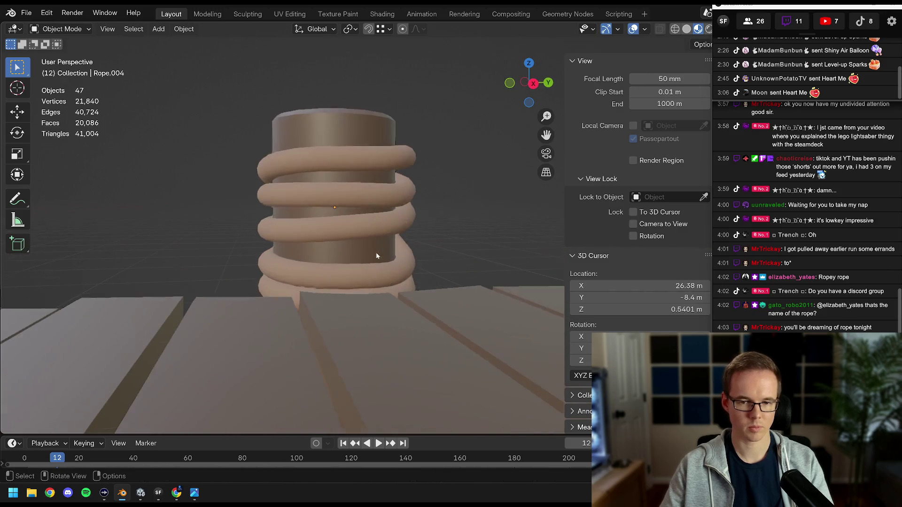
Lower and tilt a point on the rope's top coil in Edit Mode
{"action": "key", "text": "Tab"}
{"action": "left_click_drag", "start_coordinate": [368, 197], "coordinate": [367, 214]}
{"action": "left_click", "coordinate": [341, 168]}
{"action": "left_click_drag", "start_coordinate": [341, 168], "coordinate": [328, 182]}
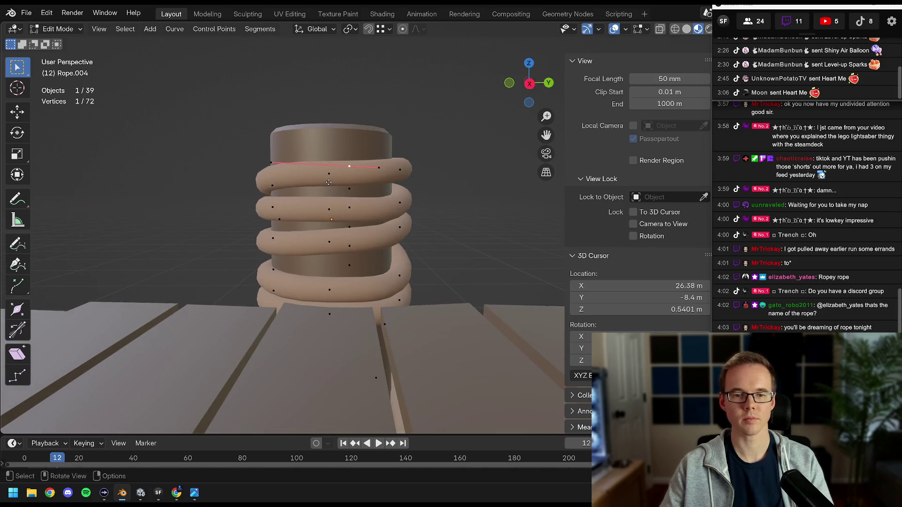
{"action": "key", "text": "z"}
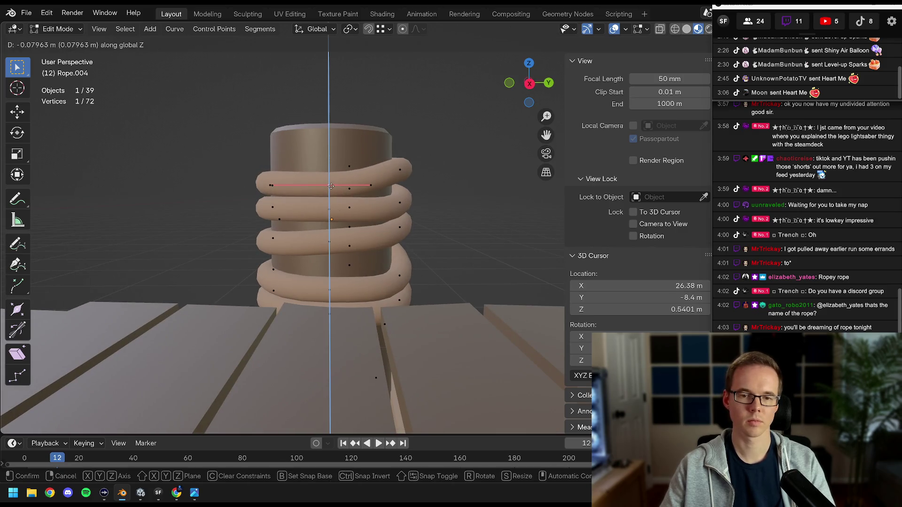
{"action": "left_click", "coordinate": [331, 183]}
{"action": "key", "text": "r"}
{"action": "left_click", "coordinate": [407, 159]}
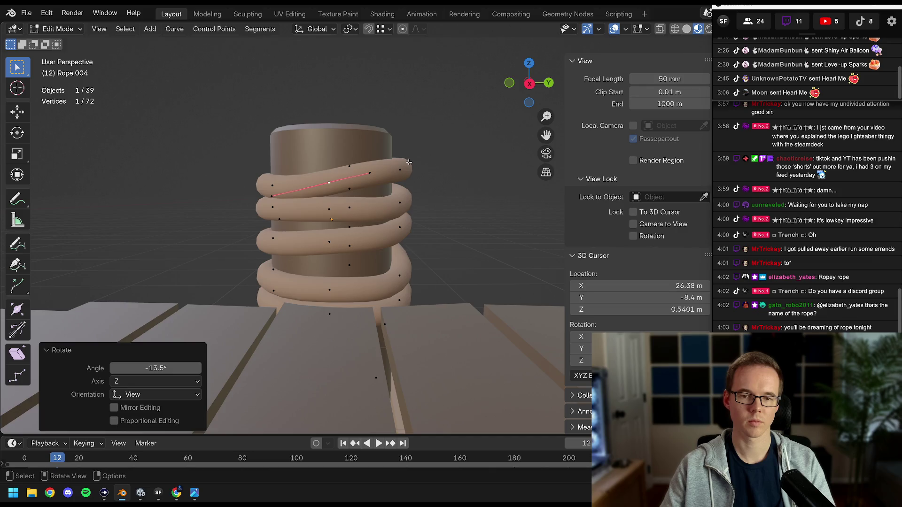
Raise that top-coil point vertically and tilt it further
{"action": "key", "text": "g"}
{"action": "key", "text": "z"}
{"action": "left_click", "coordinate": [401, 185]}
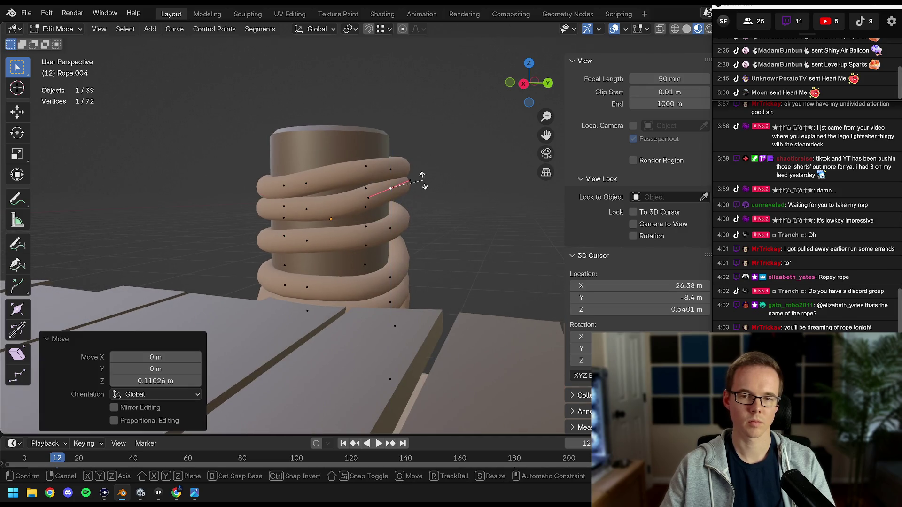
{"action": "key", "text": "r"}
{"action": "left_click", "coordinate": [428, 190]}
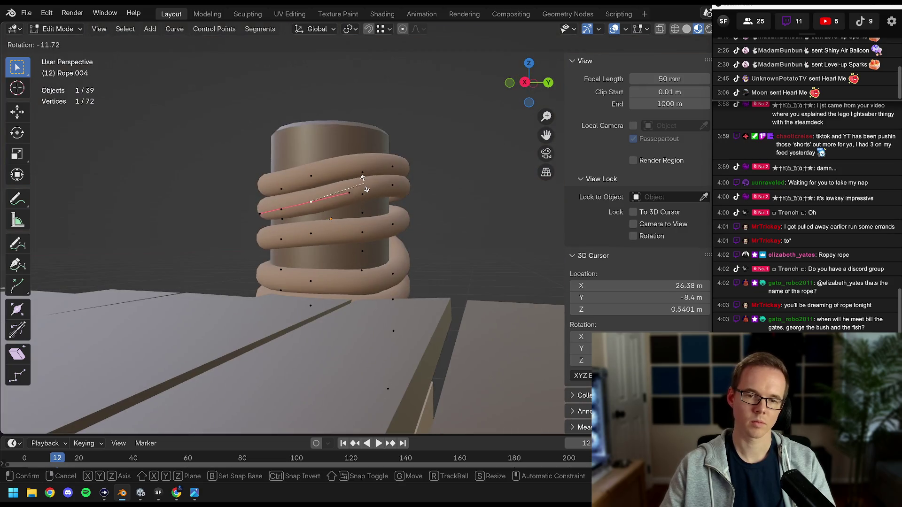
{"action": "left_click", "coordinate": [362, 179]}
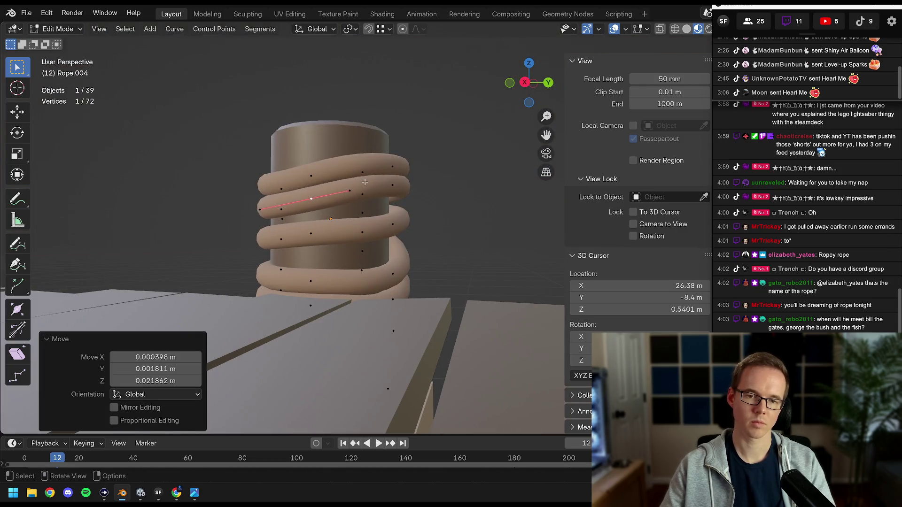
Deselect the rope to inspect the coils, then reselect it and resume point editing
{"action": "scroll", "coordinate": [376, 197], "scroll_direction": "down", "scroll_amount": 3}
{"action": "key", "text": "Tab"}
{"action": "key", "text": "alt+a"}
{"action": "scroll", "coordinate": [387, 220], "scroll_direction": "up", "scroll_amount": 5}
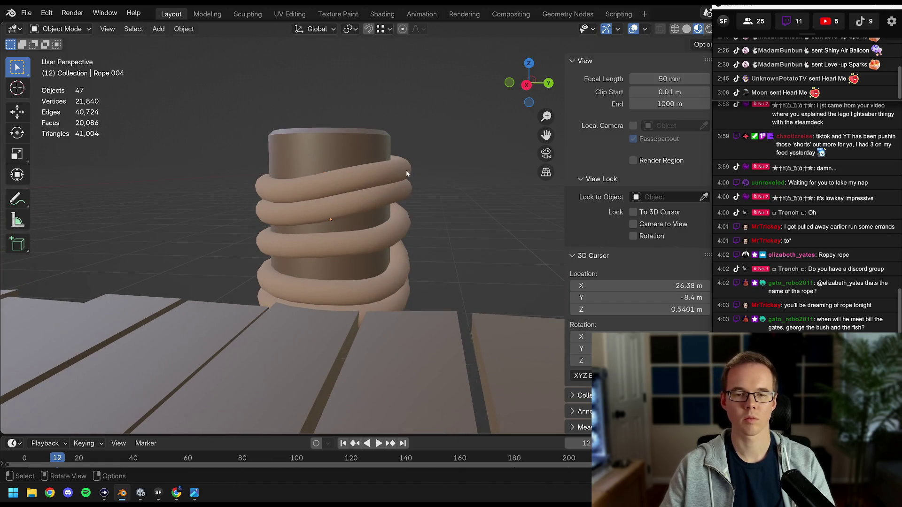
{"action": "left_click", "coordinate": [407, 174]}
{"action": "key", "text": "Tab"}
Raise two top-coil points together and narrow that coil section
{"action": "left_click", "coordinate": [381, 184], "text": "shift"}
{"action": "key", "text": "g"}
{"action": "key", "text": "z"}
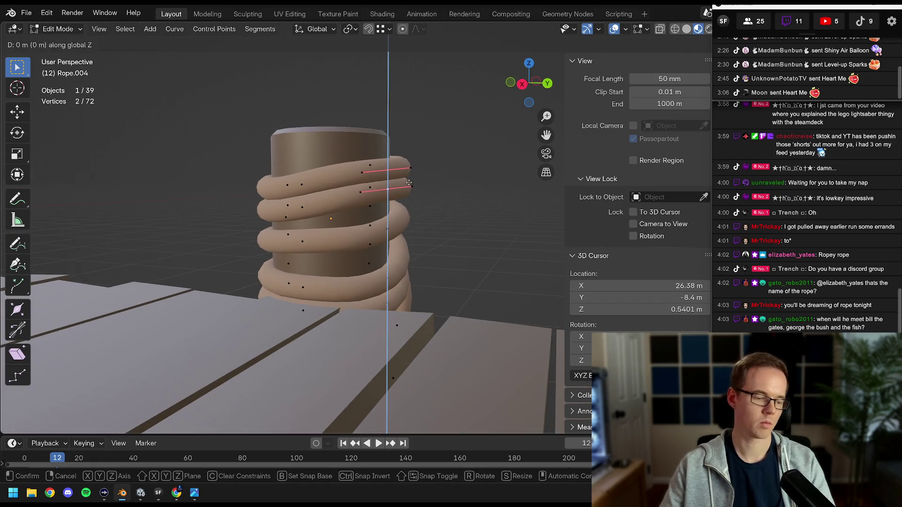
{"action": "left_click", "coordinate": [413, 157]}
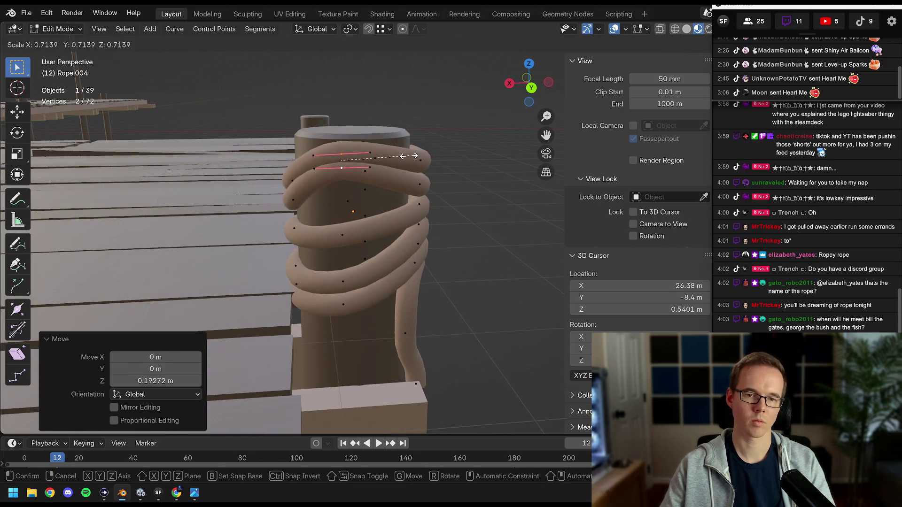
{"action": "left_click", "coordinate": [423, 166]}
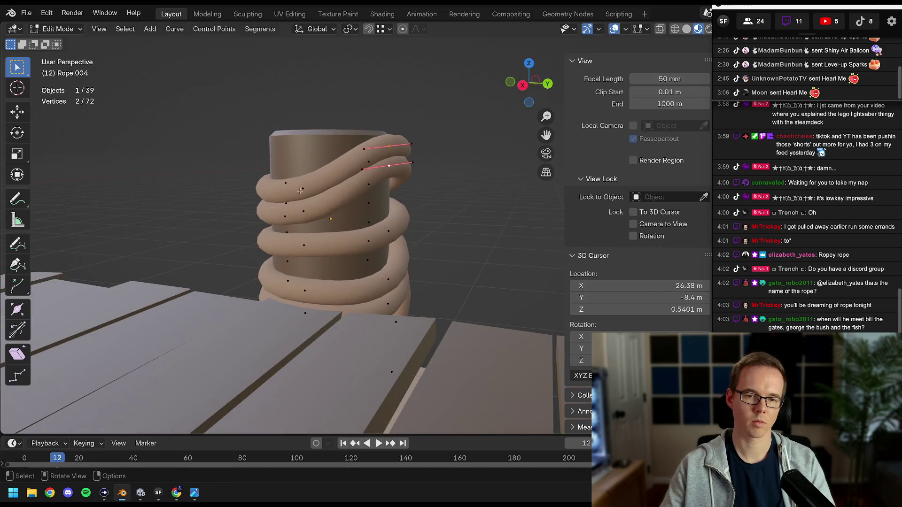
Lift, scale and tilt another top-coil point, with small vertical refinements
{"action": "left_click", "coordinate": [327, 181]}
{"action": "key", "text": "g"}
{"action": "key", "text": "z"}
{"action": "left_click", "coordinate": [369, 171]}
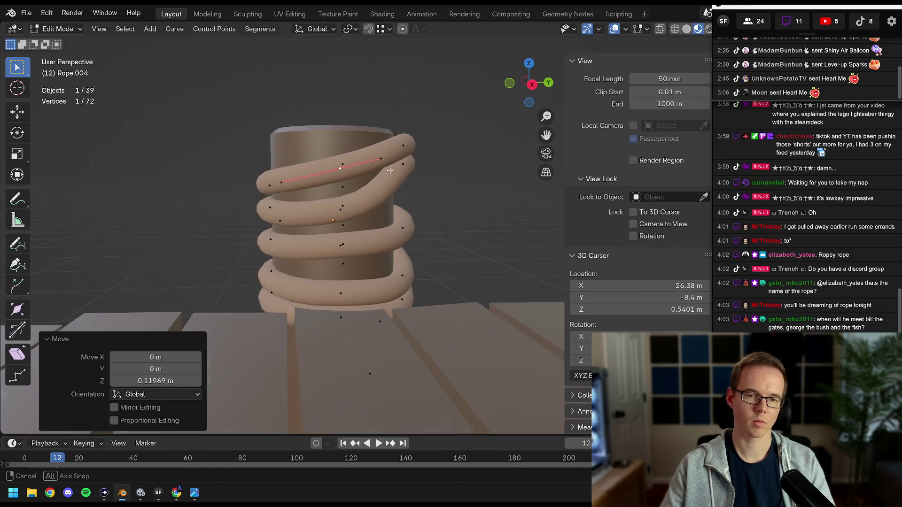
{"action": "key", "text": "s"}
{"action": "left_click", "coordinate": [290, 171]}
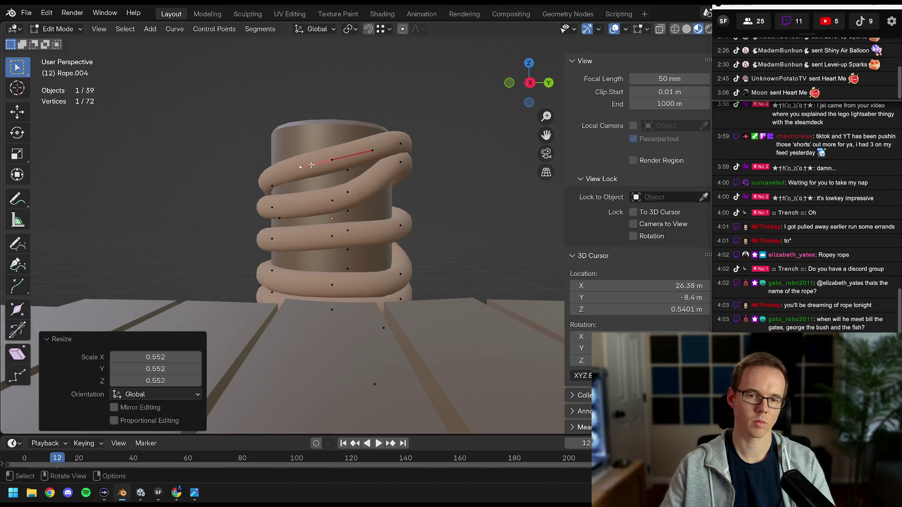
{"action": "key", "text": "r"}
{"action": "left_click", "coordinate": [429, 158]}
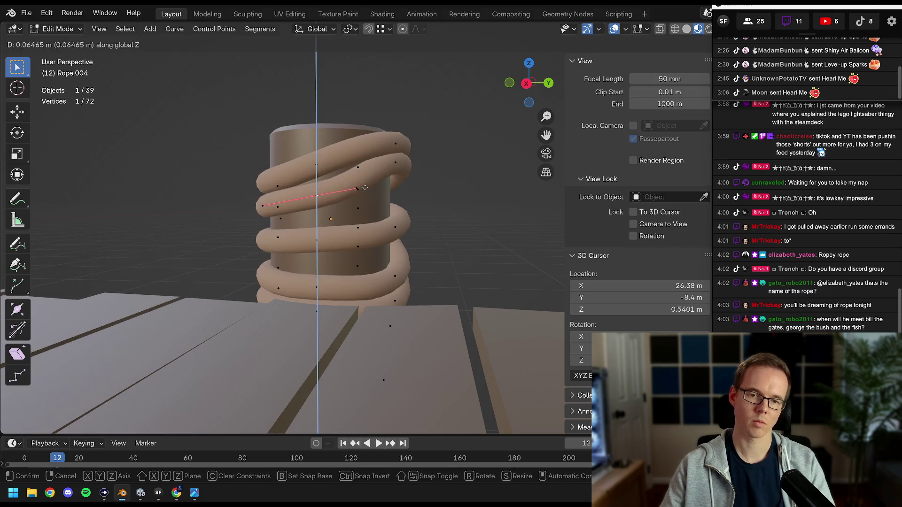
{"action": "left_click", "coordinate": [389, 183]}
{"action": "key", "text": "r"}
{"action": "left_click", "coordinate": [382, 169]}
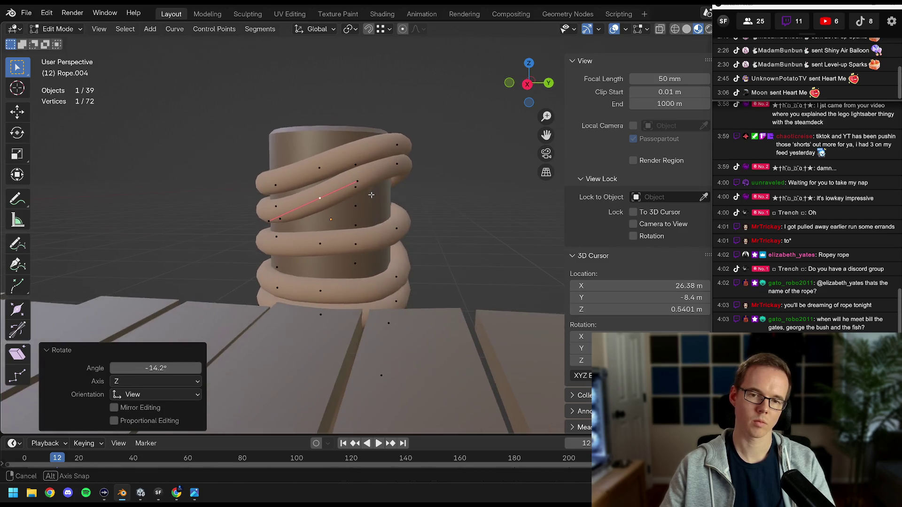
{"action": "left_click", "coordinate": [408, 171]}
Review the rope in Object Mode, then pull the two selected points down along Z
{"action": "scroll", "coordinate": [405, 185], "scroll_direction": "down", "scroll_amount": 5}
{"action": "key", "text": "Tab"}
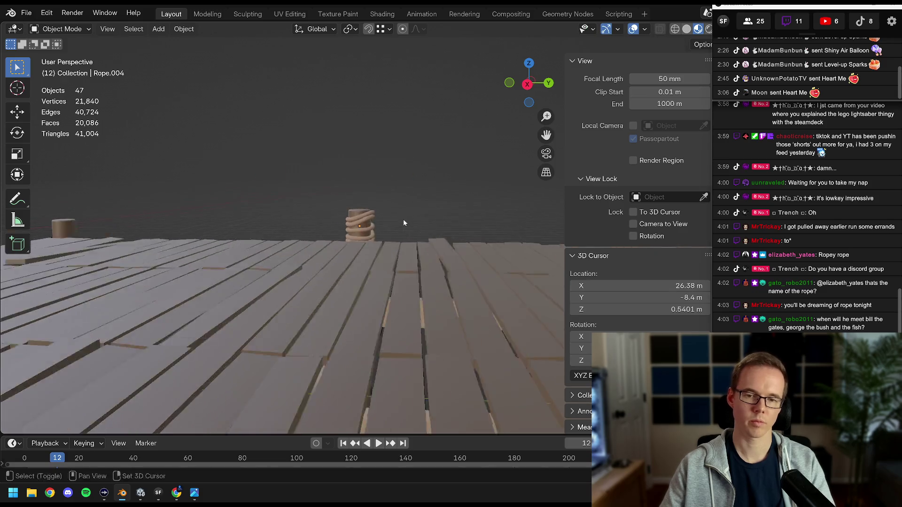
{"action": "scroll", "coordinate": [396, 210], "scroll_direction": "up", "scroll_amount": 2}
{"action": "scroll", "coordinate": [394, 217], "scroll_direction": "up", "scroll_amount": 3}
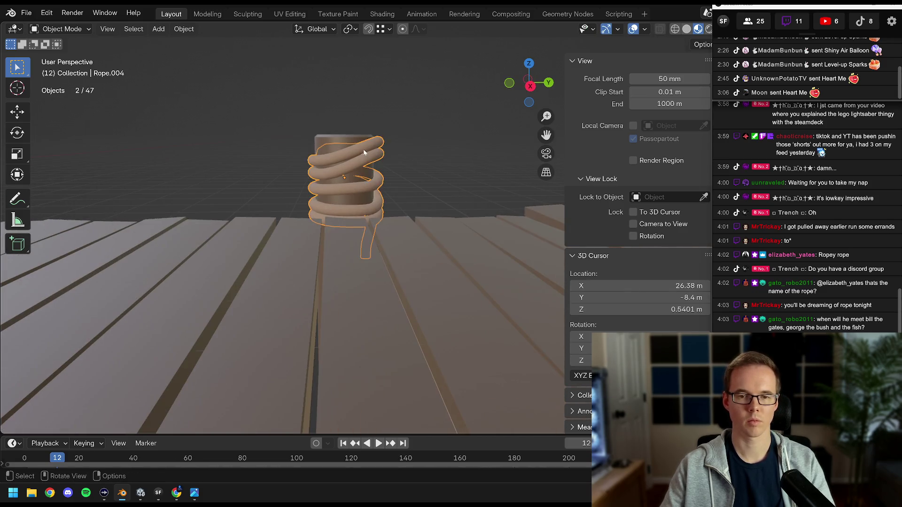
{"action": "scroll", "coordinate": [365, 153], "scroll_direction": "up", "scroll_amount": 3}
{"action": "key", "text": "Tab"}
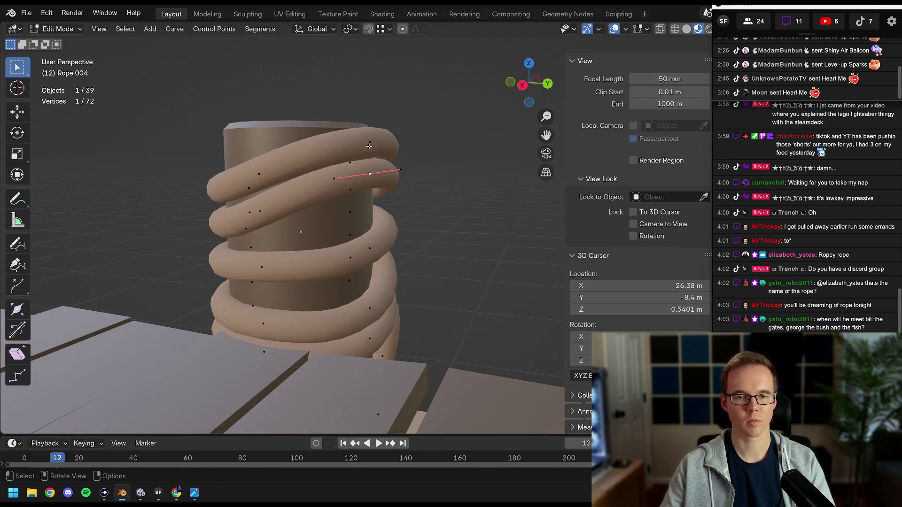
{"action": "key", "text": "g"}
{"action": "key", "text": "z"}
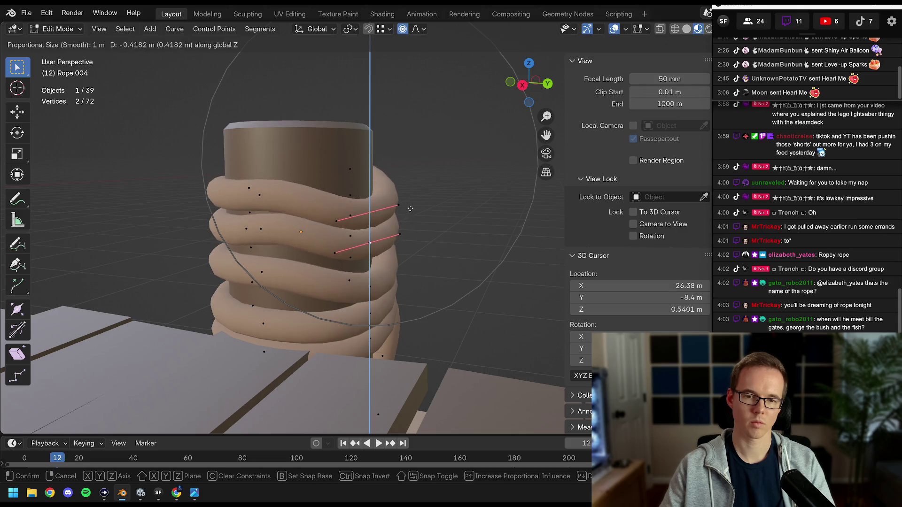
{"action": "left_click", "coordinate": [403, 237]}
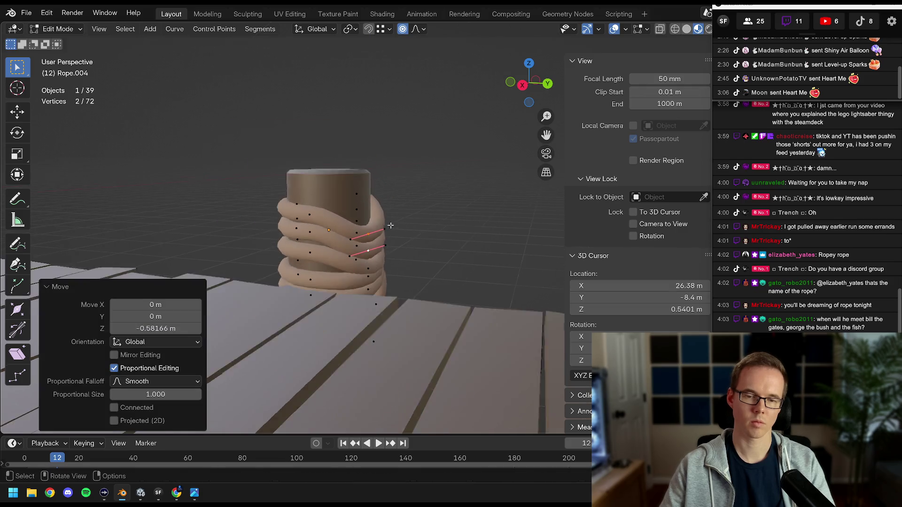
Lower another point on the rope coiled around the post
{"action": "scroll", "coordinate": [415, 219], "scroll_direction": "up", "scroll_amount": 2}
{"action": "left_click_drag", "start_coordinate": [394, 208], "coordinate": [403, 70]}
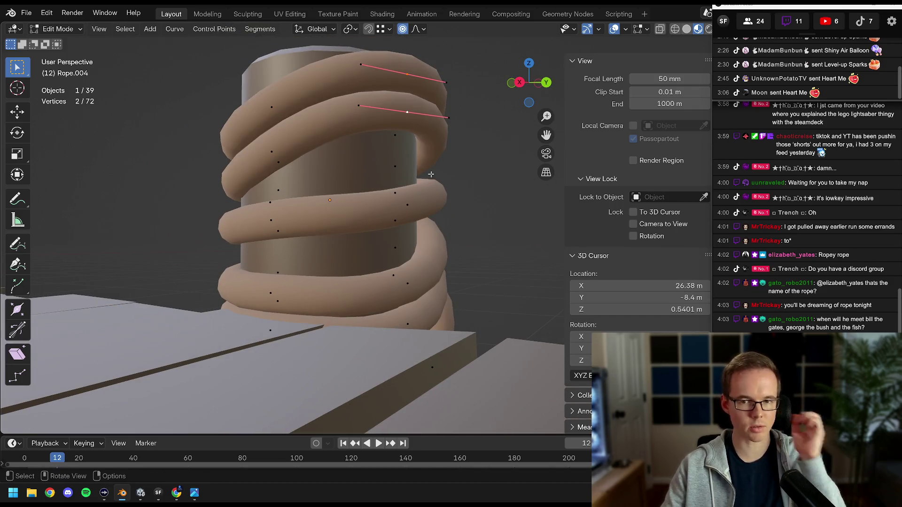
{"action": "left_click_drag", "start_coordinate": [427, 168], "coordinate": [396, 149]}
{"action": "key", "text": "g"}
{"action": "key", "text": "z"}
{"action": "scroll", "coordinate": [414, 146], "scroll_direction": "up", "scroll_amount": 3}
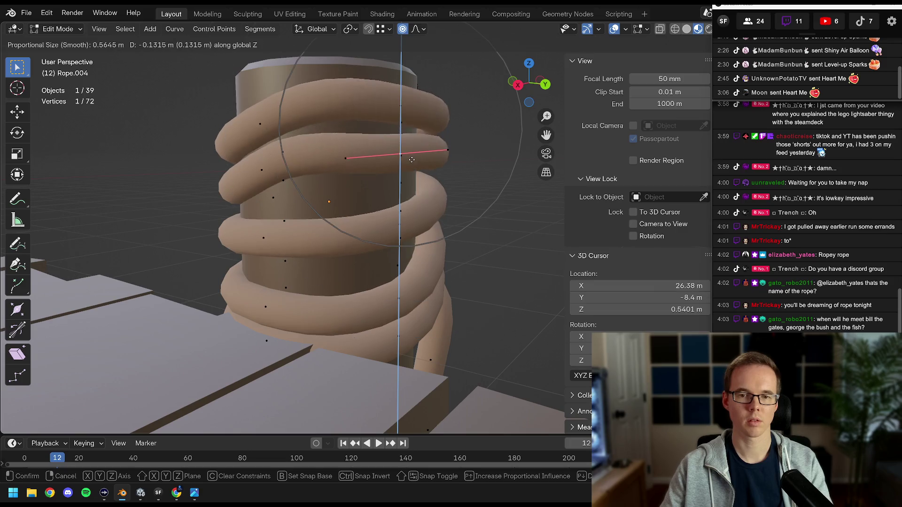
{"action": "left_click", "coordinate": [412, 156]}
Lower and adjust a bottom-coil point vertically, then return to Object Mode
{"action": "left_click_drag", "start_coordinate": [411, 156], "coordinate": [352, 250]}
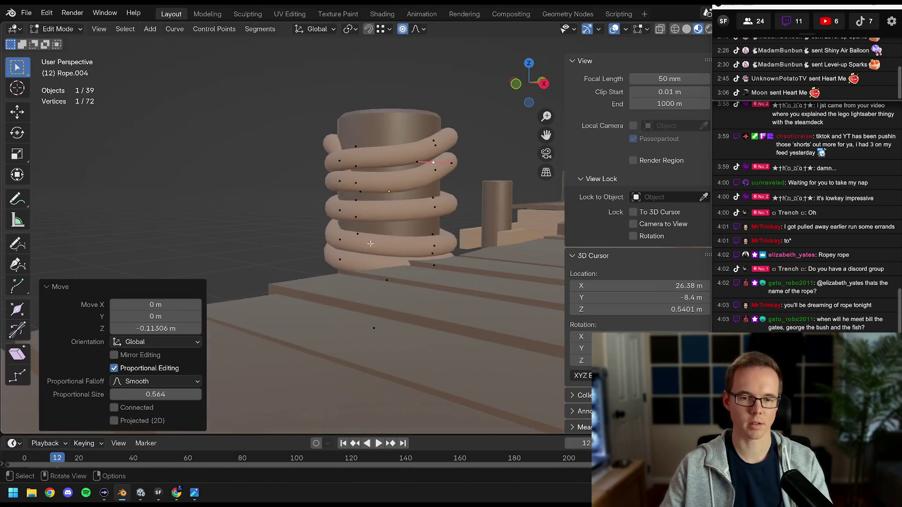
{"action": "left_click", "coordinate": [352, 250]}
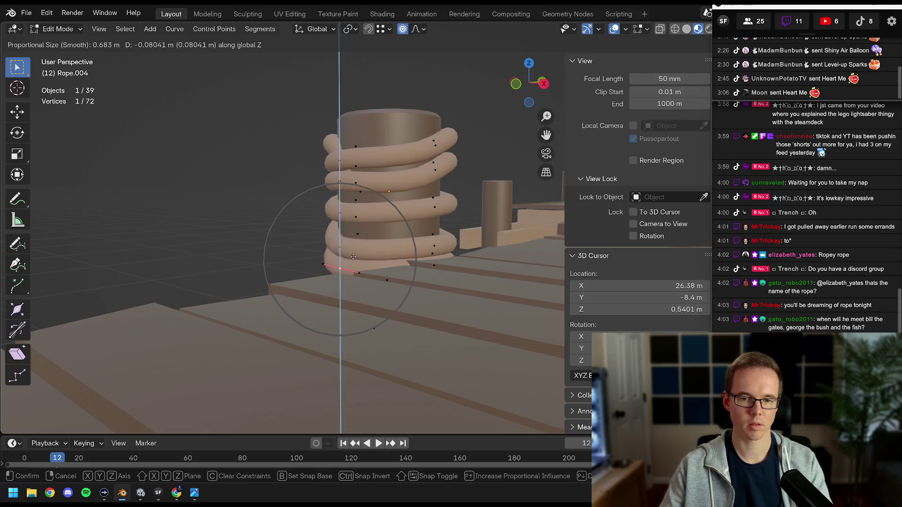
{"action": "left_click", "coordinate": [353, 257]}
{"action": "left_click_drag", "start_coordinate": [353, 257], "coordinate": [358, 251]}
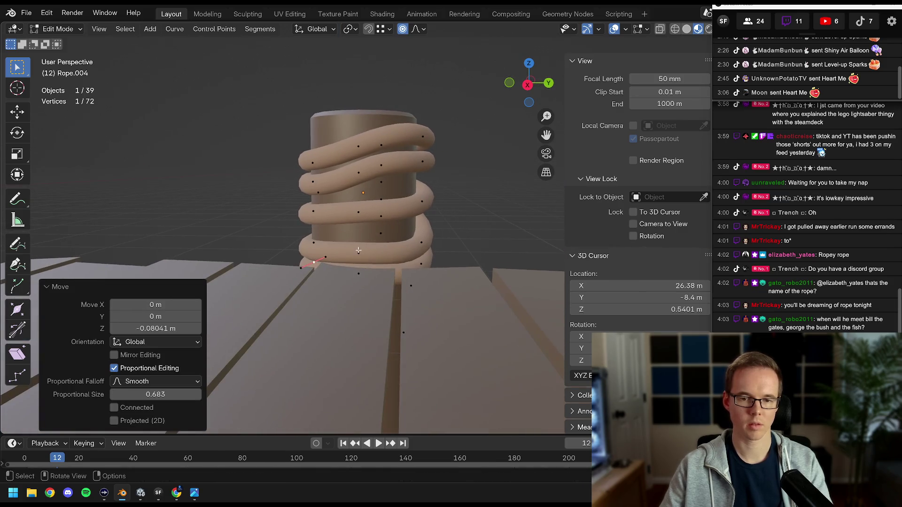
{"action": "key", "text": "g"}
{"action": "key", "text": "z"}
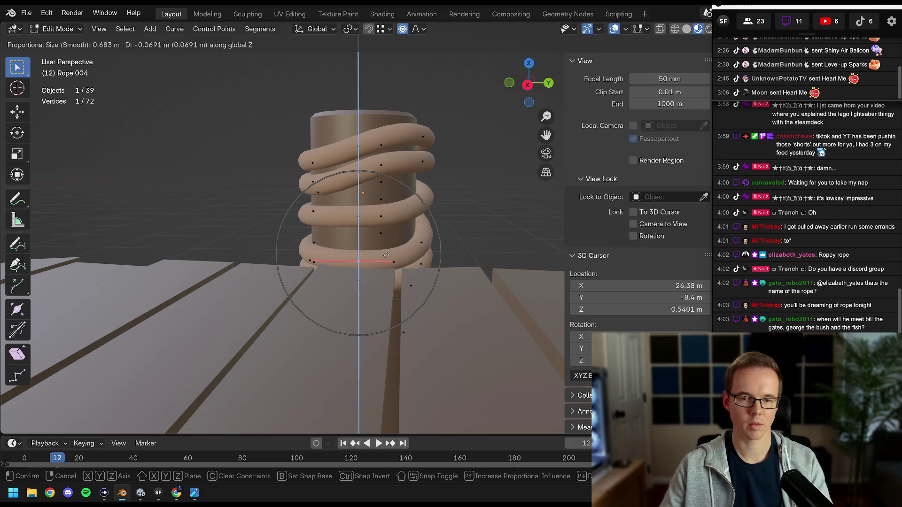
{"action": "left_click", "coordinate": [387, 250]}
{"action": "key", "text": "Tab"}
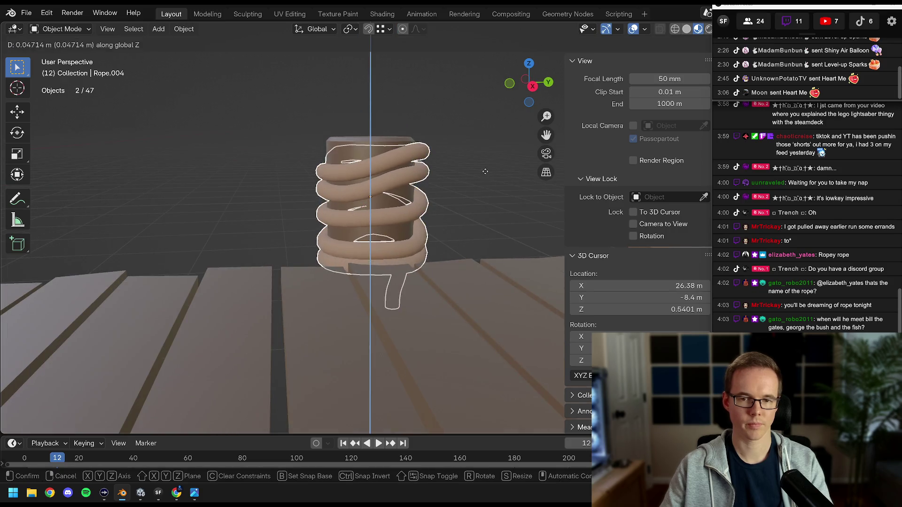
Select all dock objects and save Dock.blend
{"action": "scroll", "coordinate": [476, 184], "scroll_direction": "down", "scroll_amount": 4}
{"action": "key", "text": "a"}
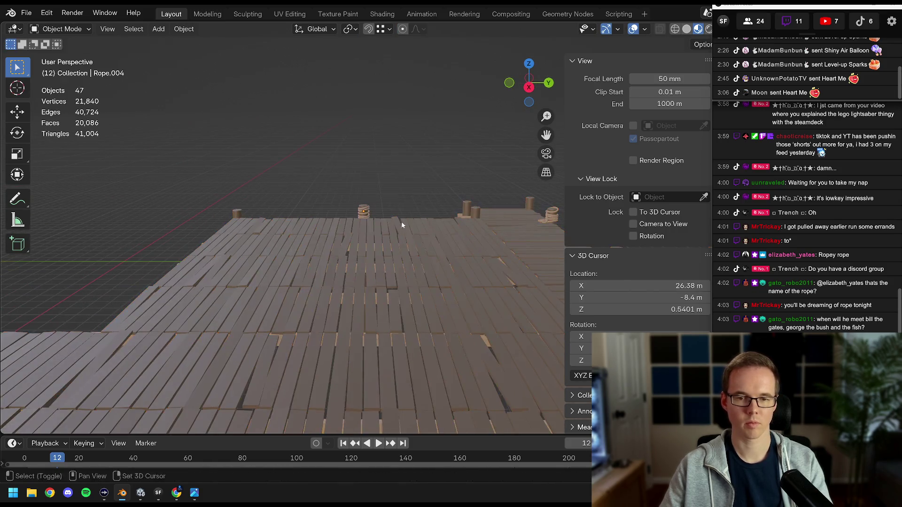
{"action": "scroll", "coordinate": [402, 222], "scroll_direction": "down", "scroll_amount": 5}
{"action": "key", "text": "ctrl+s"}
{"action": "scroll", "coordinate": [379, 195], "scroll_direction": "up", "scroll_amount": 4}
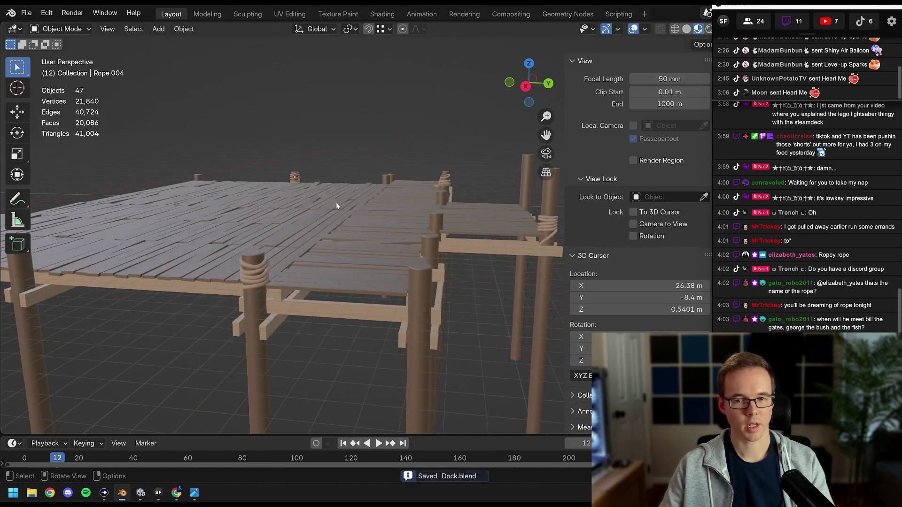
{"action": "scroll", "coordinate": [359, 236], "scroll_direction": "up", "scroll_amount": 8}
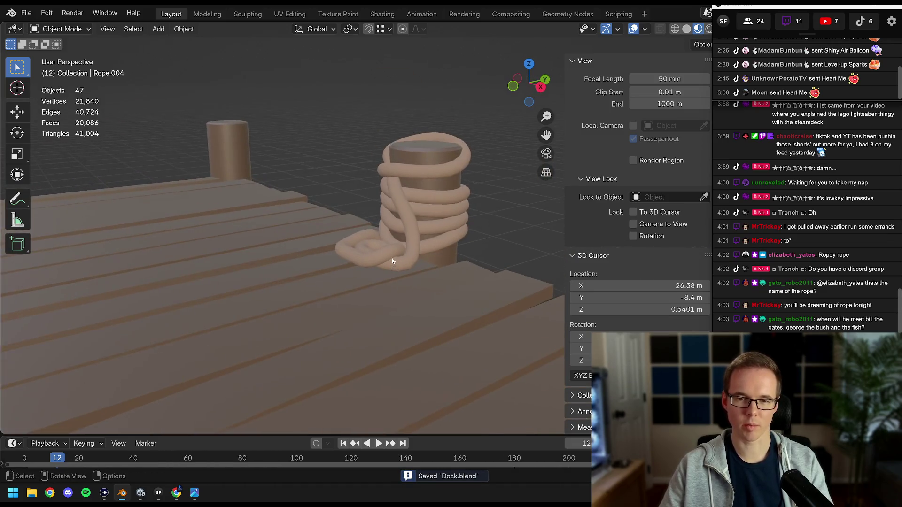
Duplicate the rope-wrapped post and place the copy at a new dock spot
{"action": "scroll", "coordinate": [351, 265], "scroll_direction": "down", "scroll_amount": 6}
{"action": "scroll", "coordinate": [332, 251], "scroll_direction": "up", "scroll_amount": 4}
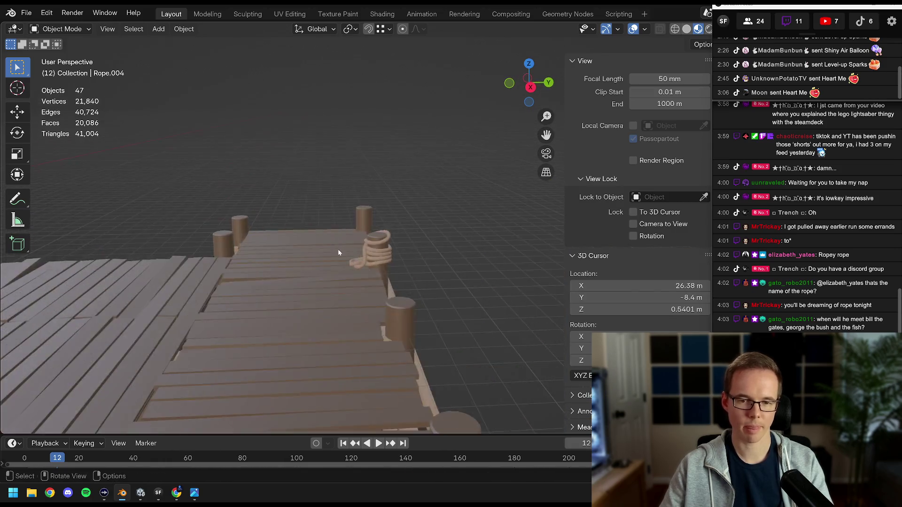
{"action": "scroll", "coordinate": [343, 240], "scroll_direction": "up", "scroll_amount": 3}
{"action": "scroll", "coordinate": [405, 209], "scroll_direction": "down", "scroll_amount": 4}
{"action": "key", "text": "shift+d"}
{"action": "key", "text": "shift+z"}
{"action": "left_click", "coordinate": [246, 331]}
{"action": "scroll", "coordinate": [254, 325], "scroll_direction": "down", "scroll_amount": 5}
{"action": "key", "text": "g"}
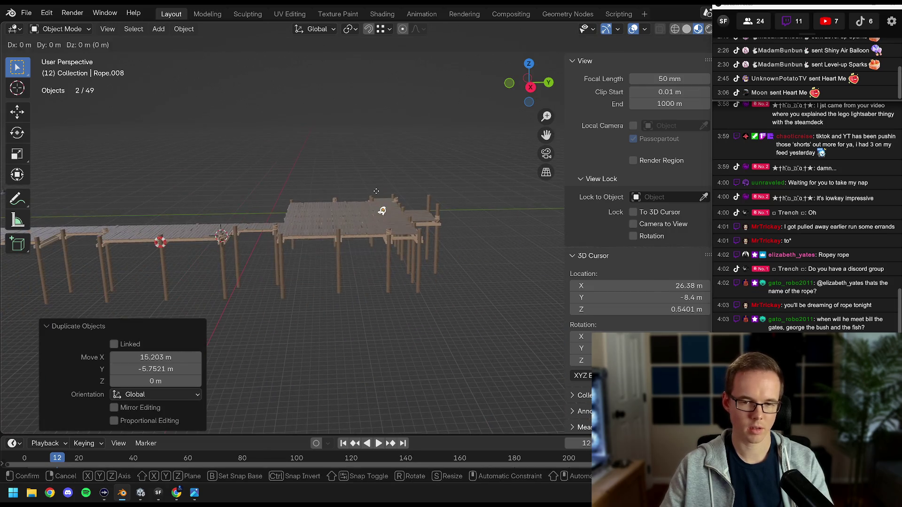
{"action": "left_click", "coordinate": [322, 216]}
Copy the dock post's location onto the rope, raise it, and rotate it around Z
{"action": "scroll", "coordinate": [323, 219], "scroll_direction": "up", "scroll_amount": 8}
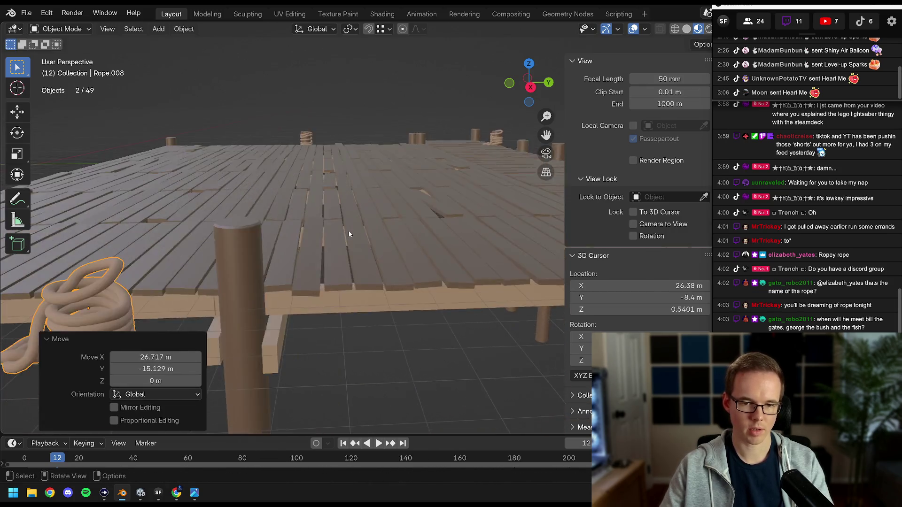
{"action": "scroll", "coordinate": [322, 238], "scroll_direction": "down", "scroll_amount": 5}
{"action": "left_click", "coordinate": [383, 221], "text": "shift"}
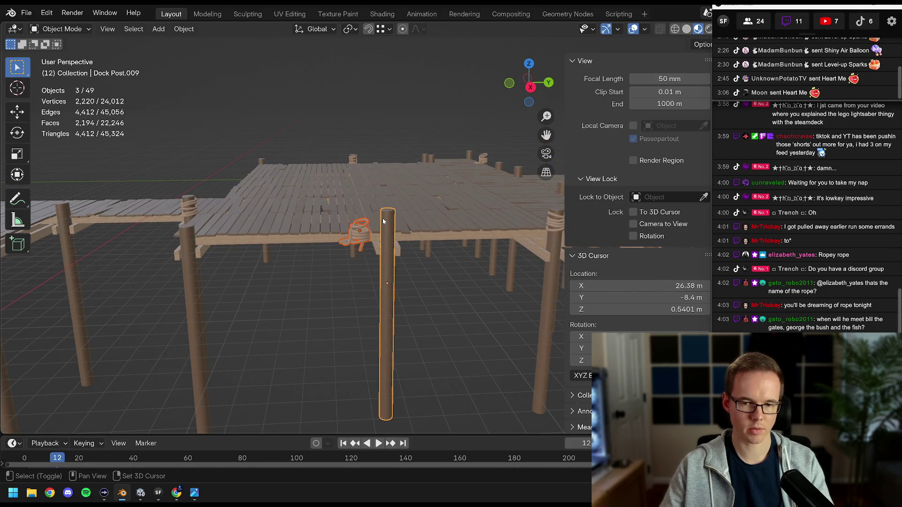
{"action": "key", "text": "ctrl+c"}
{"action": "left_click", "coordinate": [398, 221]}
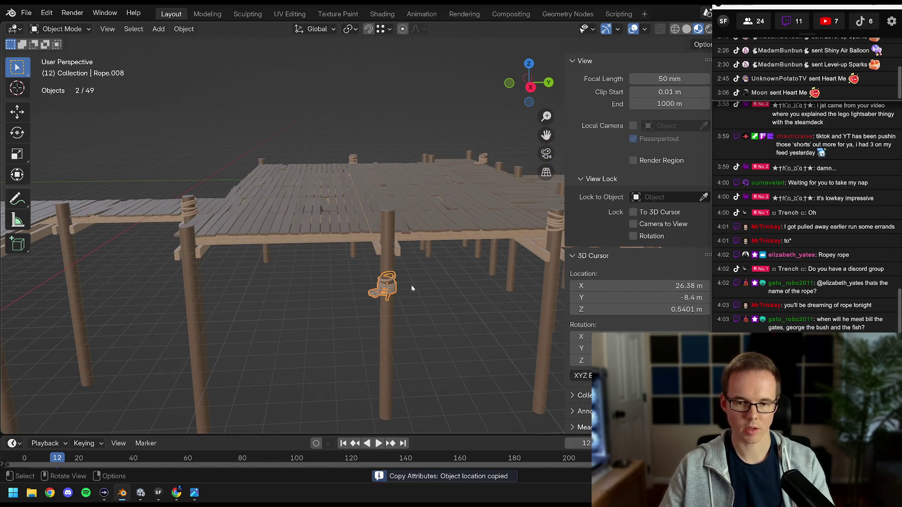
{"action": "left_click", "coordinate": [426, 224]}
{"action": "scroll", "coordinate": [429, 223], "scroll_direction": "up", "scroll_amount": 8}
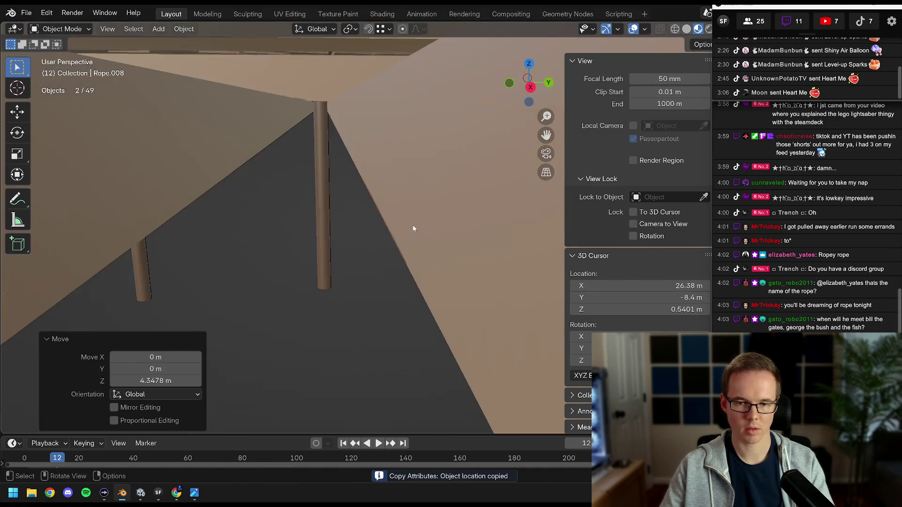
{"action": "key", "text": "KP_Decimal"}
{"action": "scroll", "coordinate": [409, 224], "scroll_direction": "down", "scroll_amount": 3}
{"action": "key", "text": "r"}
{"action": "key", "text": "z"}
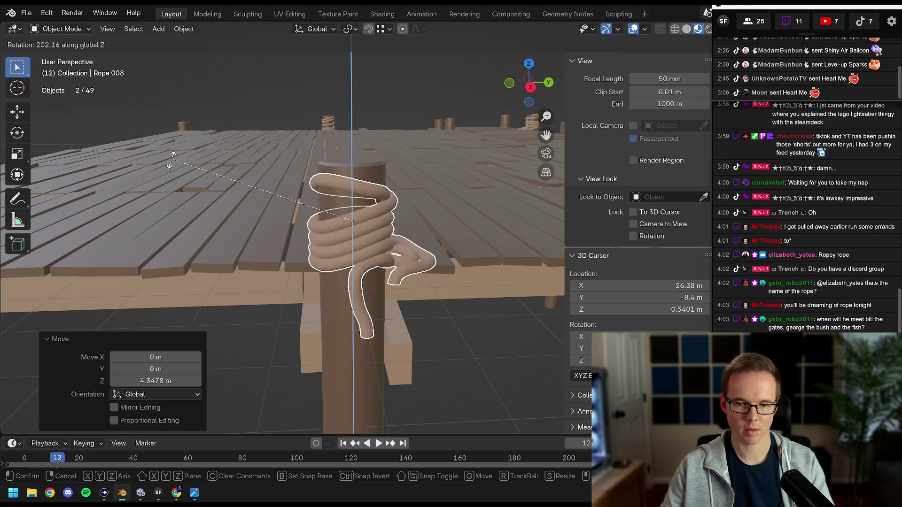
{"action": "left_click", "coordinate": [396, 185]}
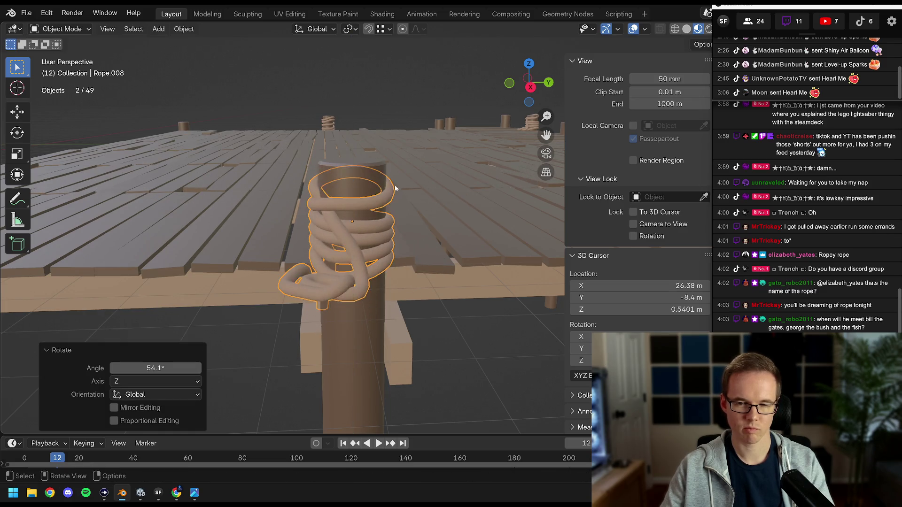
Snap the rope to another dock post's location and raise it to the post top
{"action": "scroll", "coordinate": [367, 227], "scroll_direction": "down", "scroll_amount": 5}
{"action": "mouse_move", "coordinate": [366, 224]}
{"action": "left_mouse_down"}
{"action": "mouse_move", "coordinate": [277, 220]}
{"action": "mouse_move", "coordinate": [477, 219]}
{"action": "mouse_move", "coordinate": [337, 228]}
{"action": "left_mouse_up"}
{"action": "scroll", "coordinate": [337, 228], "scroll_direction": "down", "scroll_amount": 4}
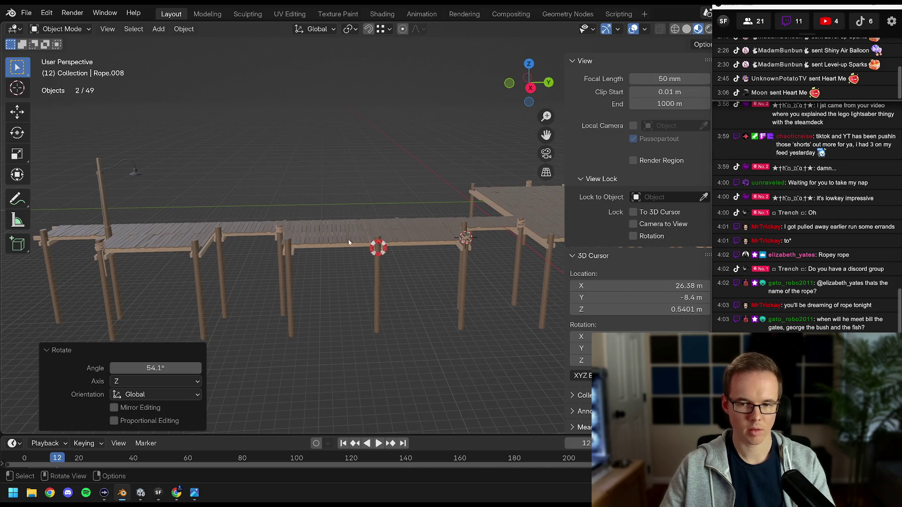
{"action": "left_click", "coordinate": [132, 238]}
{"action": "scroll", "coordinate": [272, 235], "scroll_direction": "up", "scroll_amount": 6}
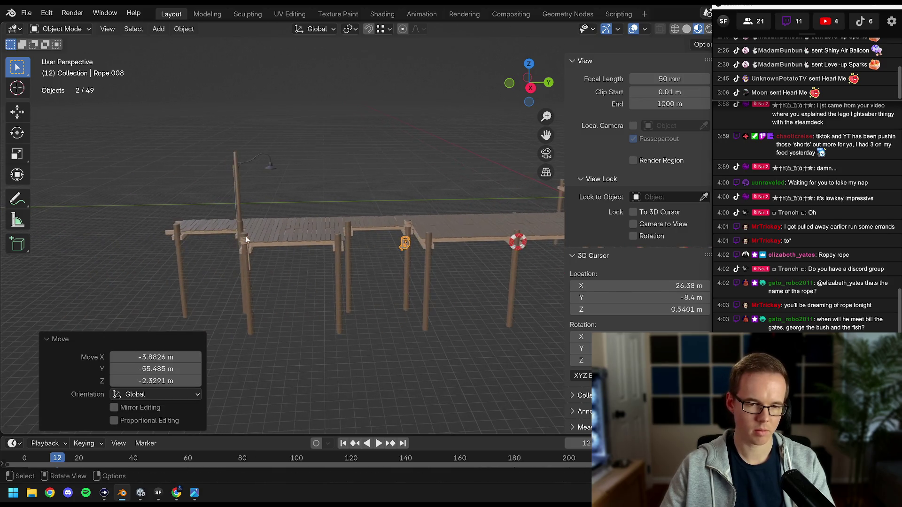
{"action": "key", "text": "g"}
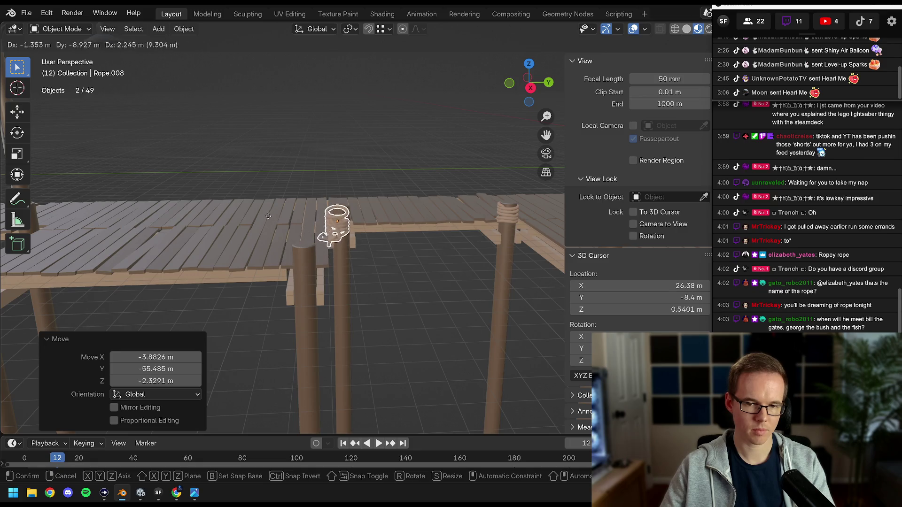
{"action": "scroll", "coordinate": [284, 215], "scroll_direction": "up", "scroll_amount": 5}
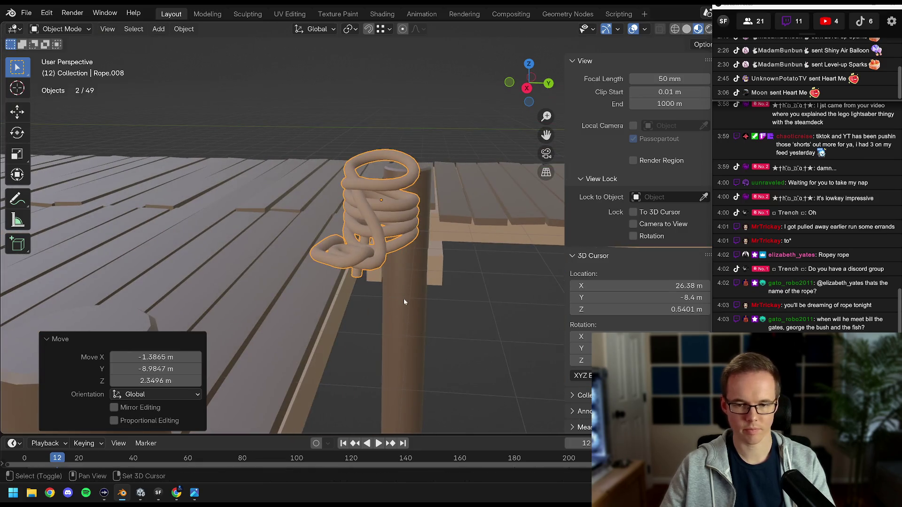
{"action": "left_click", "coordinate": [404, 298], "text": "shift"}
{"action": "key", "text": "ctrl+c"}
{"action": "left_click", "coordinate": [402, 301]}
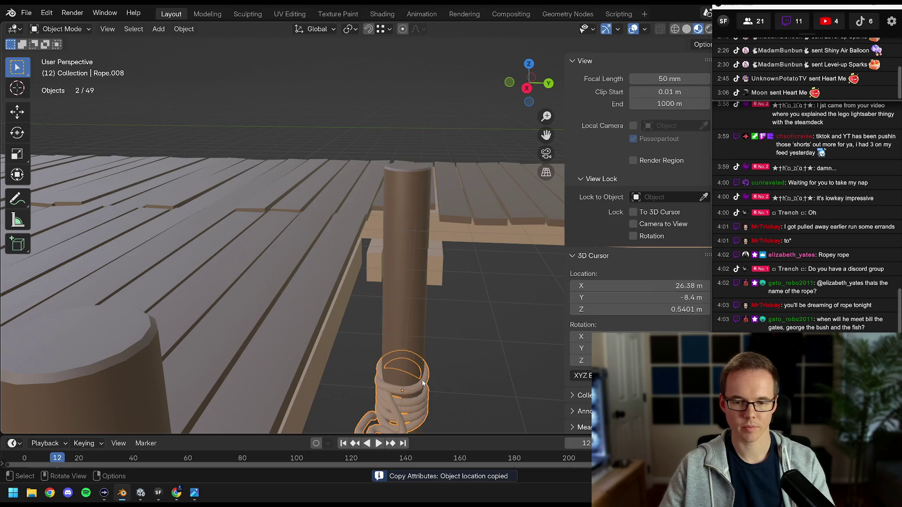
{"action": "left_click", "coordinate": [404, 198]}
Lower the rope slightly along Z on the post and rotate it
{"action": "scroll", "coordinate": [329, 198], "scroll_direction": "up", "scroll_amount": 3}
{"action": "key", "text": "g"}
{"action": "key", "text": "z"}
{"action": "left_click", "coordinate": [321, 225]}
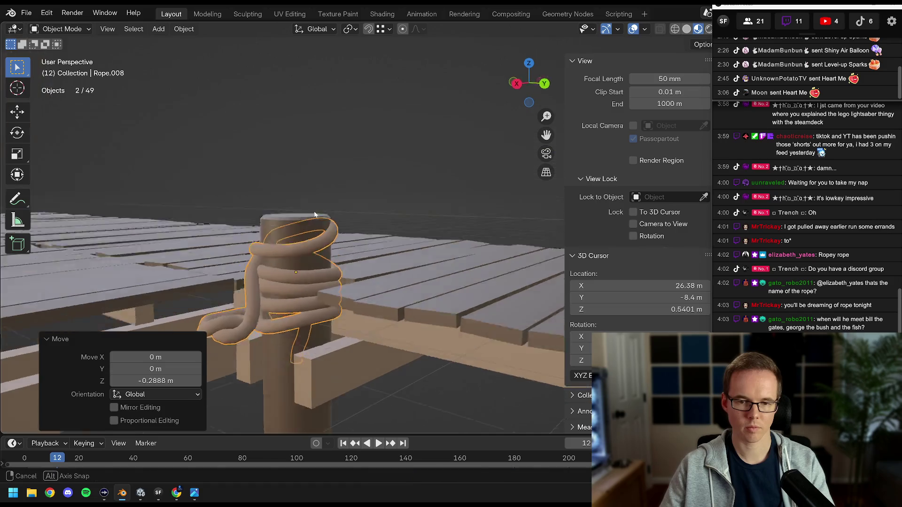
{"action": "mouse_move", "coordinate": [317, 230]}
{"action": "left_mouse_down"}
{"action": "mouse_move", "coordinate": [323, 199]}
{"action": "mouse_move", "coordinate": [357, 210]}
{"action": "left_mouse_up"}
{"action": "scroll", "coordinate": [357, 210], "scroll_direction": "up", "scroll_amount": 5}
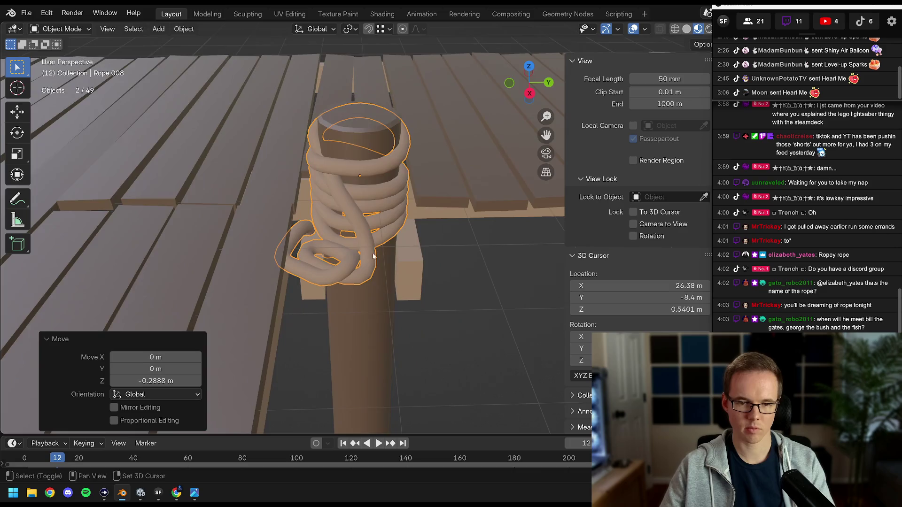
{"action": "key", "text": "r"}
{"action": "left_click", "coordinate": [361, 254]}
{"action": "left_click_drag", "start_coordinate": [361, 254], "coordinate": [369, 188]}
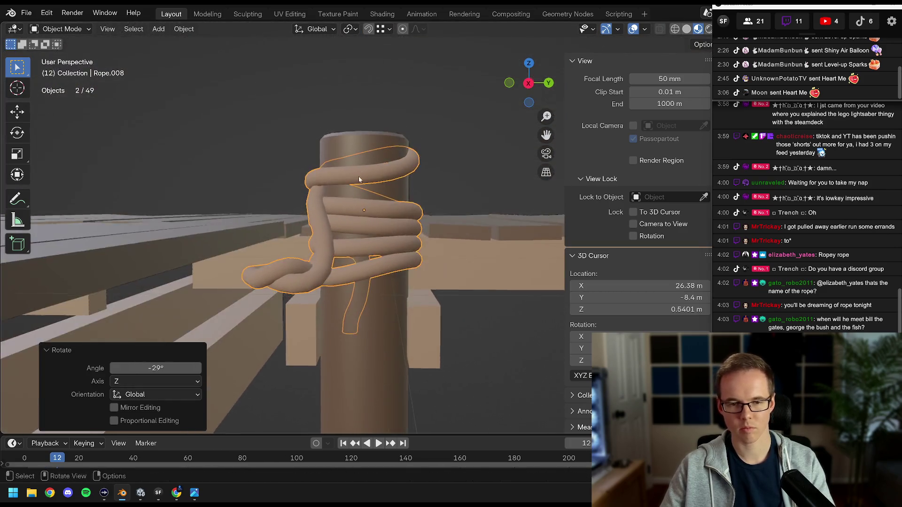
{"action": "scroll", "coordinate": [370, 173], "scroll_direction": "up", "scroll_amount": 3}
Turn the rope -16.6° around Z and set its final height on the post
{"action": "key", "text": "r"}
{"action": "key", "text": "z"}
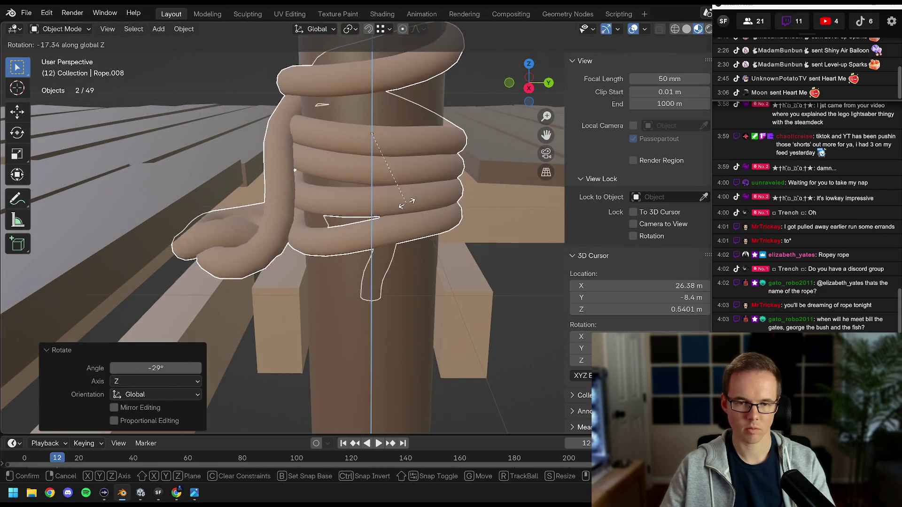
{"action": "left_click", "coordinate": [408, 215]}
{"action": "left_click_drag", "start_coordinate": [408, 215], "coordinate": [414, 215]}
{"action": "scroll", "coordinate": [414, 214], "scroll_direction": "down", "scroll_amount": 8}
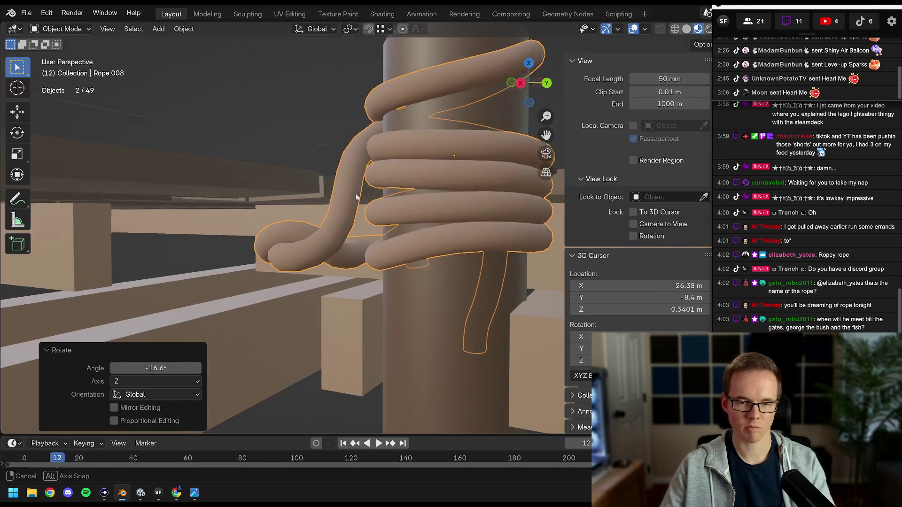
{"action": "key", "text": "g"}
{"action": "key", "text": "z"}
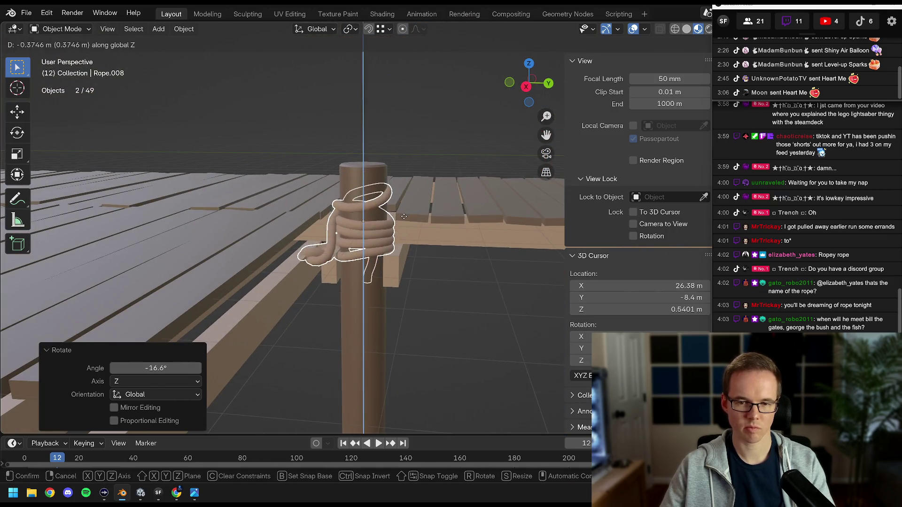
{"action": "left_click", "coordinate": [400, 217]}
{"action": "mouse_move", "coordinate": [399, 217]}
{"action": "left_mouse_down"}
{"action": "mouse_move", "coordinate": [269, 196]}
{"action": "mouse_move", "coordinate": [288, 188]}
{"action": "mouse_move", "coordinate": [379, 210]}
{"action": "mouse_move", "coordinate": [343, 217]}
{"action": "mouse_move", "coordinate": [390, 221]}
{"action": "mouse_move", "coordinate": [268, 228]}
{"action": "mouse_move", "coordinate": [362, 225]}
{"action": "mouse_move", "coordinate": [307, 237]}
{"action": "mouse_move", "coordinate": [275, 258]}
{"action": "mouse_move", "coordinate": [360, 218]}
{"action": "left_mouse_up"}
{"action": "scroll", "coordinate": [380, 210], "scroll_direction": "down", "scroll_amount": 6}
{"action": "scroll", "coordinate": [345, 219], "scroll_direction": "up", "scroll_amount": 5}
Enter Edit Mode on the rope coil, select all its points, and view it as wireframe
{"action": "left_click", "coordinate": [333, 234]}
{"action": "key", "text": "Tab"}
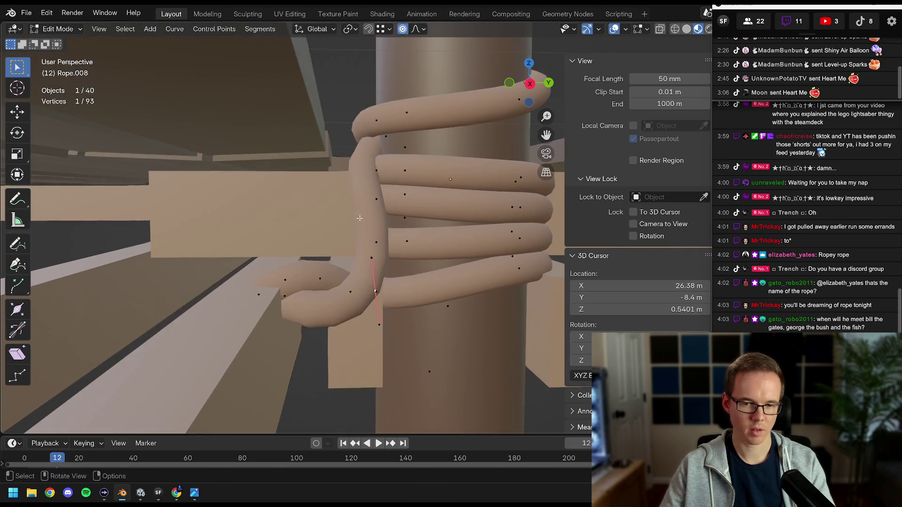
{"action": "key", "text": "a"}
{"action": "left_click_drag", "start_coordinate": [455, 217], "coordinate": [285, 305]}
{"action": "key", "text": "z"}
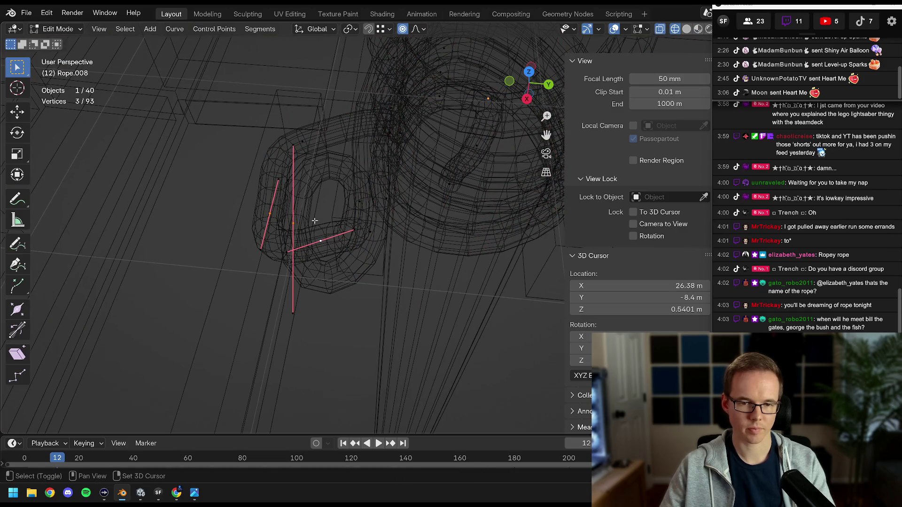
{"action": "mouse_move", "coordinate": [306, 176]}
{"action": "left_mouse_down"}
{"action": "mouse_move", "coordinate": [329, 188]}
{"action": "mouse_move", "coordinate": [358, 182]}
{"action": "mouse_move", "coordinate": [412, 265]}
{"action": "left_mouse_up"}
Raise the selected knot points along Z, then return to solid shading
{"action": "key", "text": "g"}
{"action": "key", "text": "z"}
{"action": "left_click", "coordinate": [329, 179]}
{"action": "key", "text": "shift+z"}
{"action": "left_click", "coordinate": [379, 231]}
{"action": "mouse_move", "coordinate": [379, 231]}
{"action": "left_mouse_down"}
{"action": "mouse_move", "coordinate": [366, 221]}
{"action": "mouse_move", "coordinate": [374, 242]}
{"action": "mouse_move", "coordinate": [350, 245]}
{"action": "mouse_move", "coordinate": [364, 223]}
{"action": "mouse_move", "coordinate": [402, 314]}
{"action": "mouse_move", "coordinate": [331, 236]}
{"action": "mouse_move", "coordinate": [310, 221]}
{"action": "mouse_move", "coordinate": [285, 233]}
{"action": "left_mouse_up"}
Lift a single knot point and one coil point vertically along Z
{"action": "left_click", "coordinate": [369, 241]}
{"action": "key", "text": "g"}
{"action": "key", "text": "z"}
{"action": "left_click", "coordinate": [362, 219]}
{"action": "left_click", "coordinate": [331, 235]}
{"action": "key", "text": "g"}
{"action": "key", "text": "z"}
{"action": "left_click", "coordinate": [333, 211]}
Readjust that coil point's height and raise a point on the top coil
{"action": "key", "text": "g"}
{"action": "key", "text": "z"}
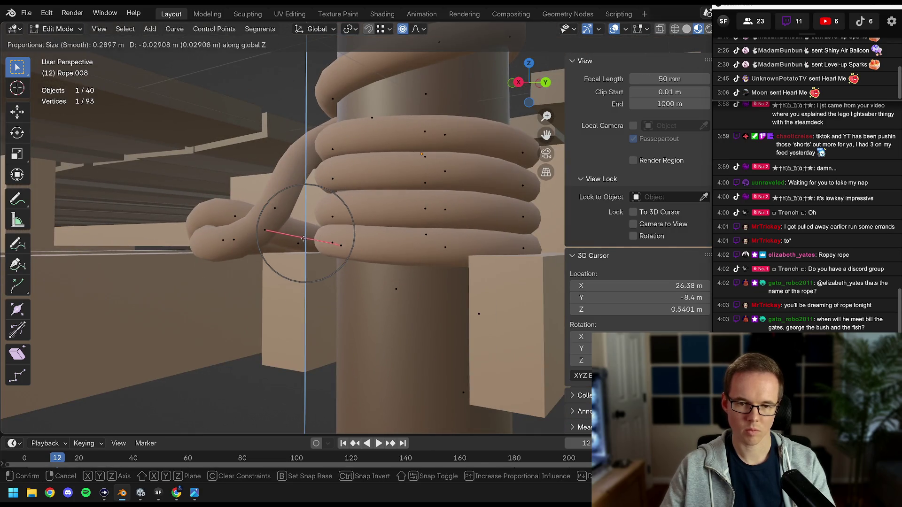
{"action": "left_click", "coordinate": [299, 240]}
{"action": "left_click_drag", "start_coordinate": [300, 240], "coordinate": [356, 220]}
{"action": "left_click", "coordinate": [355, 218]}
{"action": "key", "text": "g"}
{"action": "key", "text": "z"}
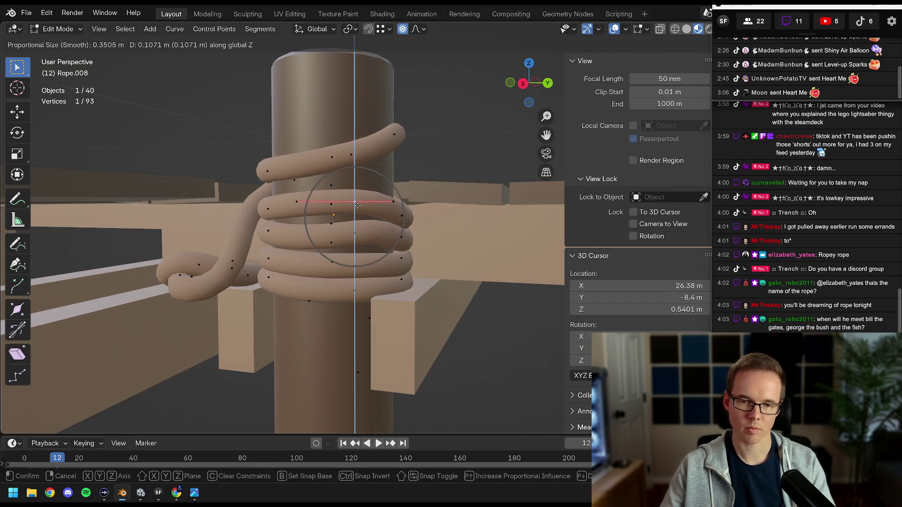
{"action": "left_click", "coordinate": [355, 201]}
Move two more coil points vertically, lowering the second one
{"action": "mouse_move", "coordinate": [354, 201]}
{"action": "left_mouse_down"}
{"action": "mouse_move", "coordinate": [409, 216]}
{"action": "mouse_move", "coordinate": [340, 231]}
{"action": "mouse_move", "coordinate": [357, 243]}
{"action": "mouse_move", "coordinate": [385, 221]}
{"action": "mouse_move", "coordinate": [371, 240]}
{"action": "mouse_move", "coordinate": [368, 230]}
{"action": "mouse_move", "coordinate": [278, 228]}
{"action": "mouse_move", "coordinate": [391, 229]}
{"action": "mouse_move", "coordinate": [285, 261]}
{"action": "mouse_move", "coordinate": [339, 269]}
{"action": "mouse_move", "coordinate": [306, 266]}
{"action": "left_mouse_up"}
{"action": "left_click", "coordinate": [412, 217]}
{"action": "key", "text": "g"}
{"action": "key", "text": "z"}
{"action": "left_click", "coordinate": [405, 195]}
{"action": "left_click", "coordinate": [367, 230]}
{"action": "key", "text": "g"}
{"action": "key", "text": "z"}
{"action": "left_click", "coordinate": [364, 250]}
Rotate the last coil point and leave Edit Mode
{"action": "key", "text": "r"}
{"action": "left_click", "coordinate": [383, 228]}
{"action": "key", "text": "Tab"}
{"action": "scroll", "coordinate": [373, 249], "scroll_direction": "down", "scroll_amount": 6}
{"action": "scroll", "coordinate": [369, 229], "scroll_direction": "down", "scroll_amount": 5}
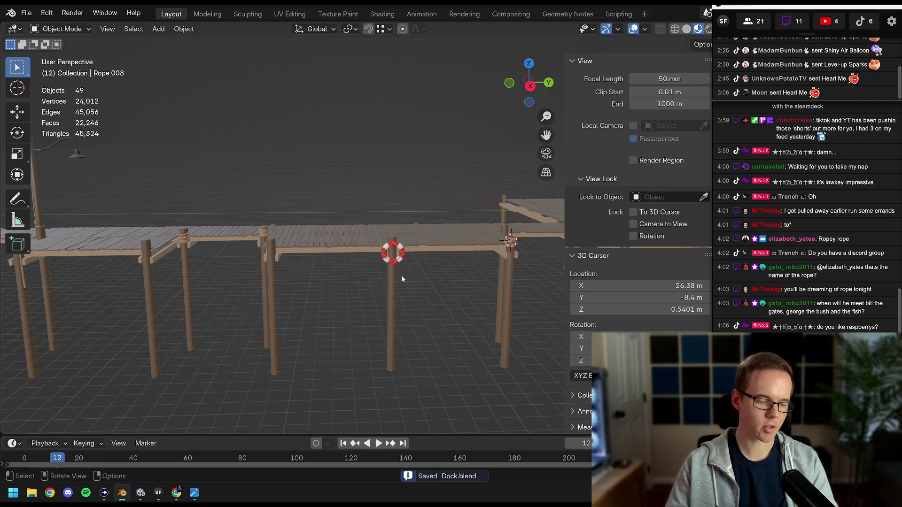
Save Dock.blend, then save again after orbiting closer to the dock
{"action": "left_click_drag", "start_coordinate": [408, 179], "coordinate": [329, 261]}
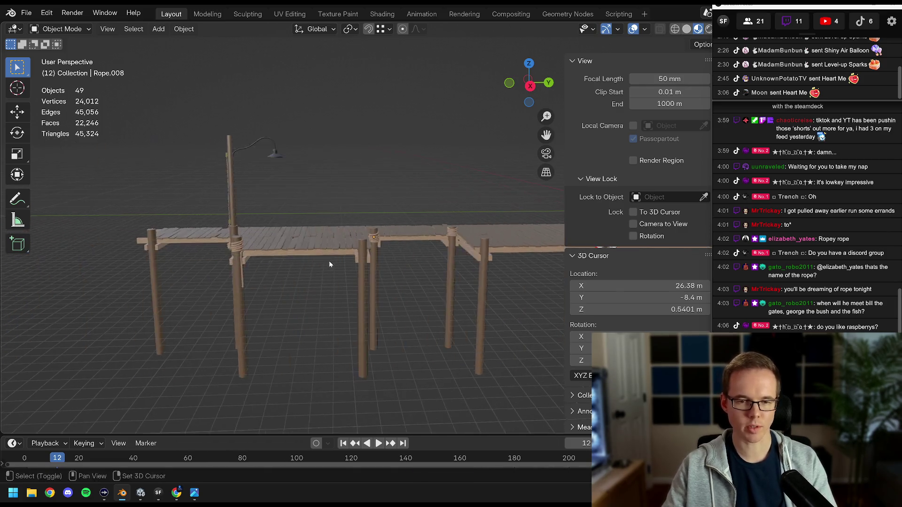
{"action": "scroll", "coordinate": [329, 264], "scroll_direction": "up", "scroll_amount": 5}
{"action": "key", "text": "ctrl+s"}
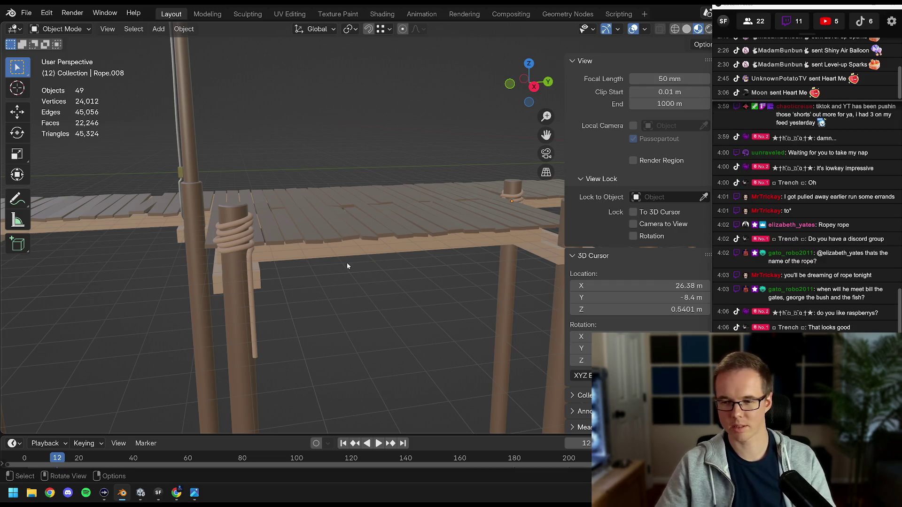
{"action": "mouse_move", "coordinate": [397, 273]}
{"action": "left_mouse_down"}
{"action": "mouse_move", "coordinate": [484, 254]}
{"action": "mouse_move", "coordinate": [252, 267]}
{"action": "left_mouse_up"}
{"action": "key", "text": "ctrl+s"}
Look the dock over from other angles, save Dock.blend once more, and switch to Unity
{"action": "mouse_move", "coordinate": [446, 267]}
{"action": "left_mouse_down"}
{"action": "mouse_move", "coordinate": [267, 283]}
{"action": "mouse_move", "coordinate": [396, 259]}
{"action": "mouse_move", "coordinate": [328, 267]}
{"action": "mouse_move", "coordinate": [377, 253]}
{"action": "mouse_move", "coordinate": [365, 249]}
{"action": "mouse_move", "coordinate": [362, 226]}
{"action": "mouse_move", "coordinate": [388, 262]}
{"action": "mouse_move", "coordinate": [419, 254]}
{"action": "mouse_move", "coordinate": [297, 254]}
{"action": "mouse_move", "coordinate": [393, 274]}
{"action": "mouse_move", "coordinate": [422, 255]}
{"action": "mouse_move", "coordinate": [322, 257]}
{"action": "mouse_move", "coordinate": [328, 256]}
{"action": "mouse_move", "coordinate": [322, 265]}
{"action": "mouse_move", "coordinate": [411, 271]}
{"action": "mouse_move", "coordinate": [419, 264]}
{"action": "mouse_move", "coordinate": [412, 255]}
{"action": "left_mouse_up"}
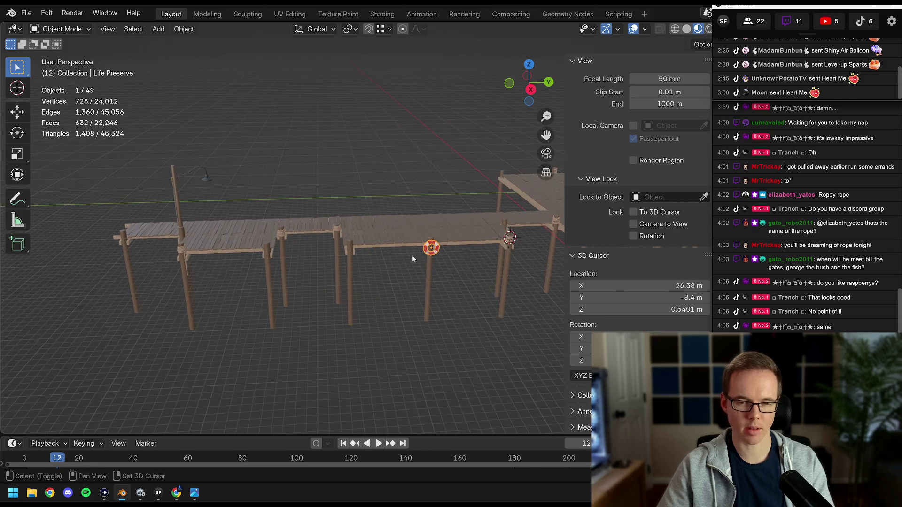
{"action": "scroll", "coordinate": [413, 256], "scroll_direction": "up", "scroll_amount": 2}
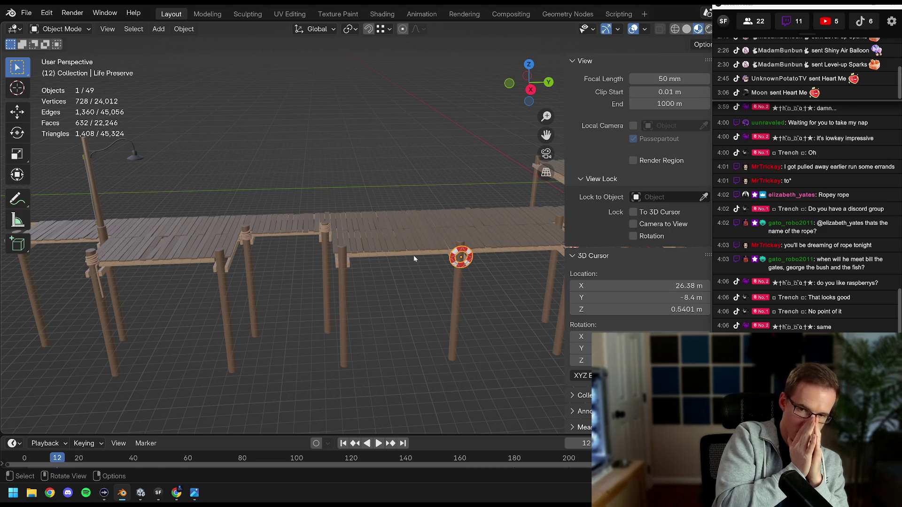
{"action": "mouse_move", "coordinate": [292, 221]}
{"action": "left_mouse_down"}
{"action": "mouse_move", "coordinate": [405, 232]}
{"action": "mouse_move", "coordinate": [371, 256]}
{"action": "mouse_move", "coordinate": [119, 295]}
{"action": "mouse_move", "coordinate": [271, 248]}
{"action": "mouse_move", "coordinate": [354, 190]}
{"action": "left_mouse_up"}
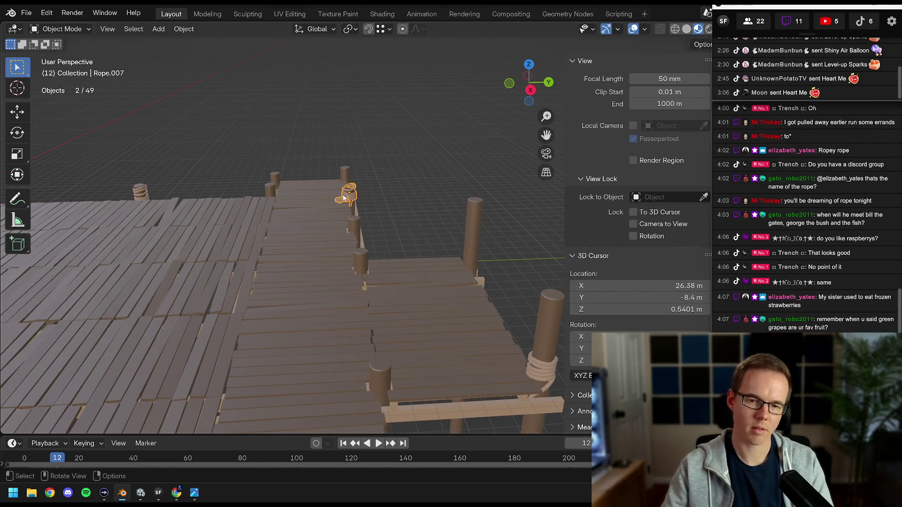
{"action": "scroll", "coordinate": [343, 197], "scroll_direction": "up", "scroll_amount": 8}
{"action": "scroll", "coordinate": [353, 217], "scroll_direction": "down", "scroll_amount": 5}
{"action": "key", "text": "ctrl+s"}
{"action": "scroll", "coordinate": [349, 213], "scroll_direction": "down", "scroll_amount": 6}
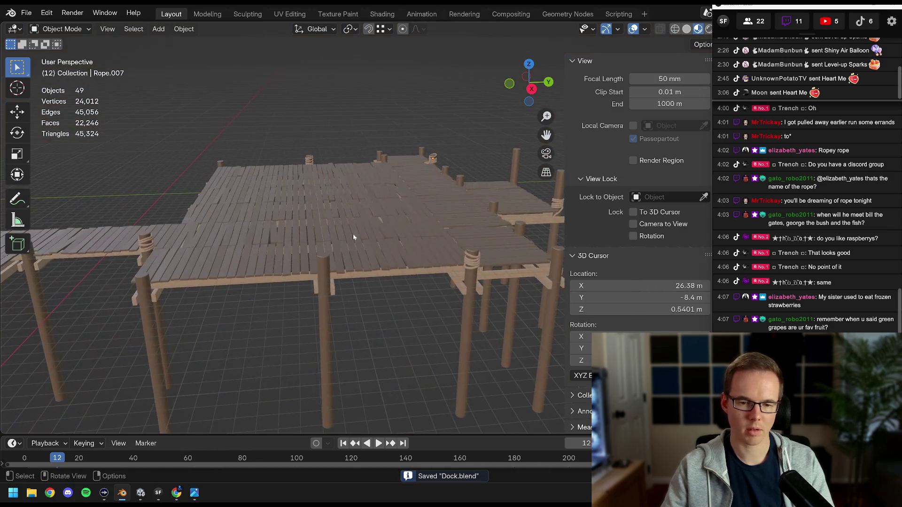
{"action": "left_click", "coordinate": [147, 499]}
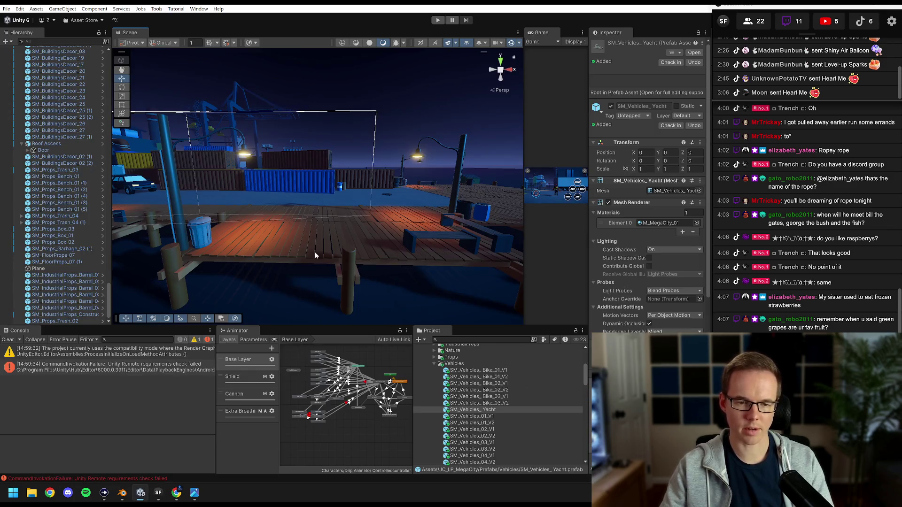
Select the Dock object in the Unity scene and move the view closer to it
{"action": "left_click", "coordinate": [314, 255]}
{"action": "mouse_move", "coordinate": [315, 255]}
{"action": "left_mouse_down"}
{"action": "mouse_move", "coordinate": [347, 233]}
{"action": "mouse_move", "coordinate": [359, 254]}
{"action": "mouse_move", "coordinate": [350, 245]}
{"action": "mouse_move", "coordinate": [291, 252]}
{"action": "mouse_move", "coordinate": [310, 245]}
{"action": "mouse_move", "coordinate": [300, 257]}
{"action": "mouse_move", "coordinate": [232, 263]}
{"action": "left_mouse_up"}
Frame Dock in Unity, then return to Blender and orbit toward the life preserver
{"action": "key", "text": "f"}
{"action": "left_click", "coordinate": [122, 493]}
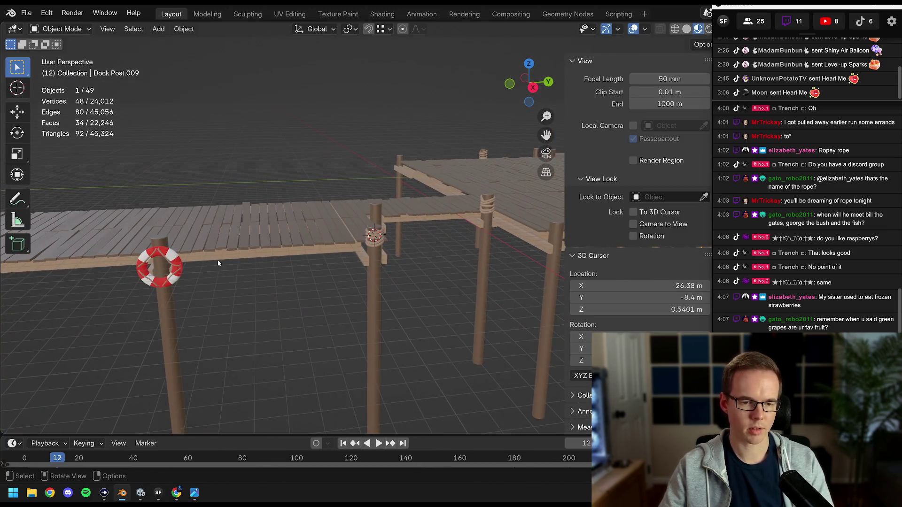
{"action": "left_click_drag", "start_coordinate": [166, 260], "coordinate": [234, 252]}
{"action": "mouse_move", "coordinate": [761, 3]}
{"action": "left_mouse_down"}
{"action": "mouse_move", "coordinate": [694, 10]}
{"action": "mouse_move", "coordinate": [573, 50]}
{"action": "mouse_move", "coordinate": [617, 46]}
{"action": "left_mouse_up"}
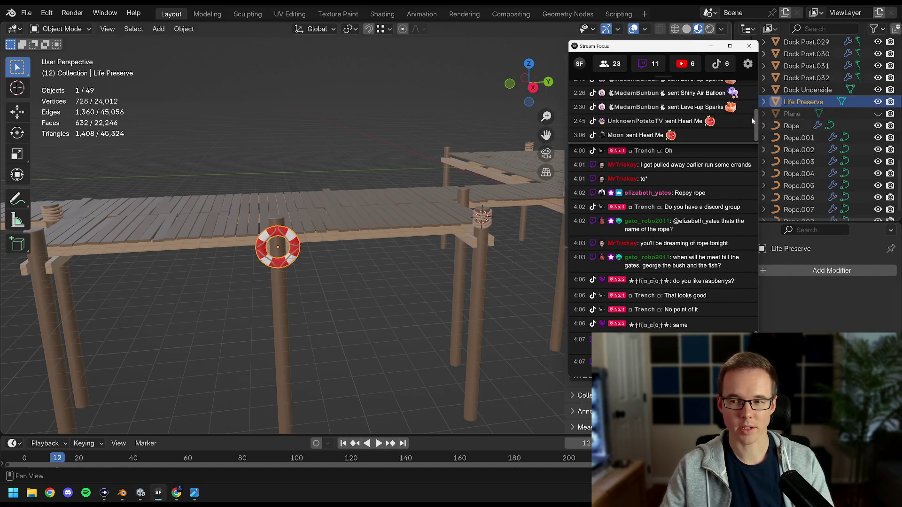
Select the Rope object and enable its Array modifier's viewport display
{"action": "left_click", "coordinate": [791, 127]}
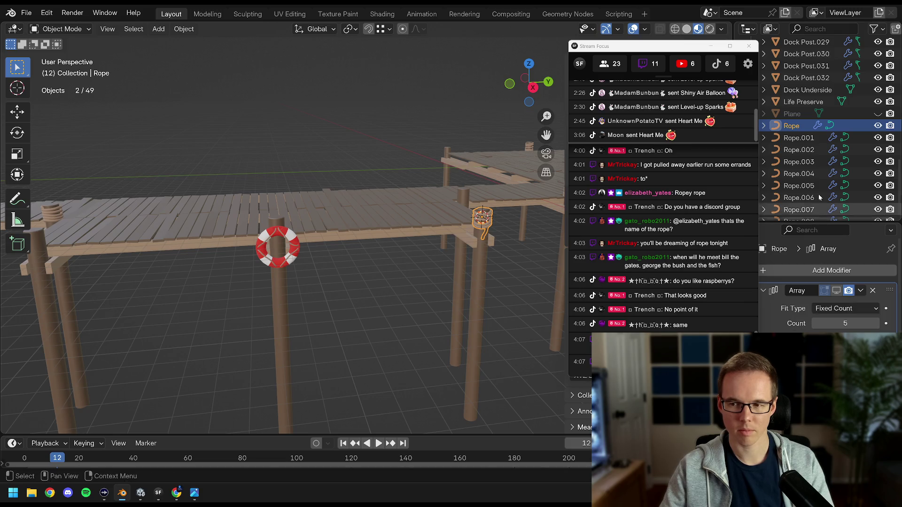
{"action": "scroll", "coordinate": [818, 193], "scroll_direction": "down", "scroll_amount": 1}
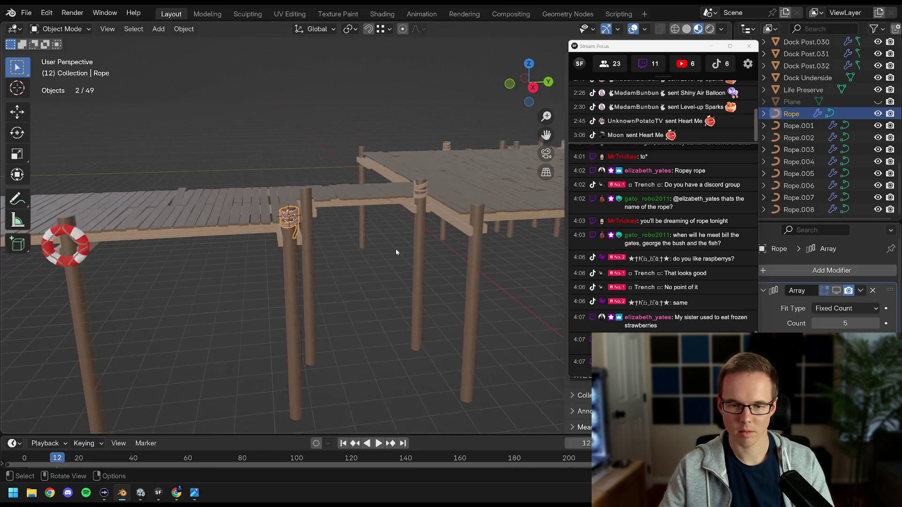
{"action": "scroll", "coordinate": [397, 249], "scroll_direction": "up", "scroll_amount": 5}
{"action": "left_click", "coordinate": [837, 291]}
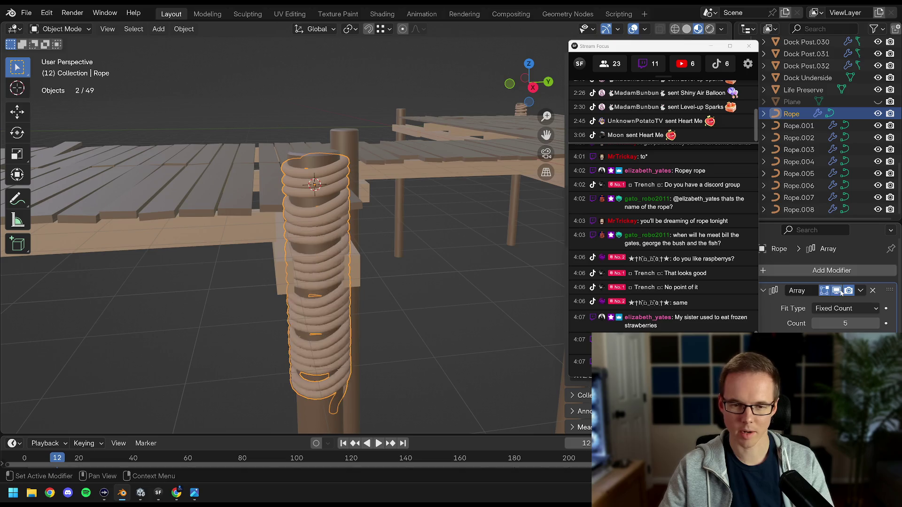
{"action": "scroll", "coordinate": [399, 280], "scroll_direction": "up", "scroll_amount": 5}
{"action": "mouse_move", "coordinate": [291, 242]}
{"action": "left_mouse_down"}
{"action": "mouse_move", "coordinate": [295, 233]}
{"action": "mouse_move", "coordinate": [202, 264]}
{"action": "mouse_move", "coordinate": [127, 263]}
{"action": "mouse_move", "coordinate": [436, 259]}
{"action": "left_mouse_up"}
Lower Rope's Array count from 5 to 2 and deselect it
{"action": "left_click_drag", "start_coordinate": [802, 324], "coordinate": [785, 324]}
{"action": "mouse_move", "coordinate": [486, 264]}
{"action": "left_mouse_down"}
{"action": "mouse_move", "coordinate": [413, 272]}
{"action": "mouse_move", "coordinate": [405, 292]}
{"action": "mouse_move", "coordinate": [292, 294]}
{"action": "mouse_move", "coordinate": [343, 283]}
{"action": "mouse_move", "coordinate": [401, 288]}
{"action": "mouse_move", "coordinate": [401, 272]}
{"action": "left_mouse_up"}
{"action": "left_click", "coordinate": [401, 285]}
{"action": "scroll", "coordinate": [401, 285], "scroll_direction": "up", "scroll_amount": 2}
{"action": "scroll", "coordinate": [400, 272], "scroll_direction": "down", "scroll_amount": 5}
{"action": "scroll", "coordinate": [385, 282], "scroll_direction": "up", "scroll_amount": 3}
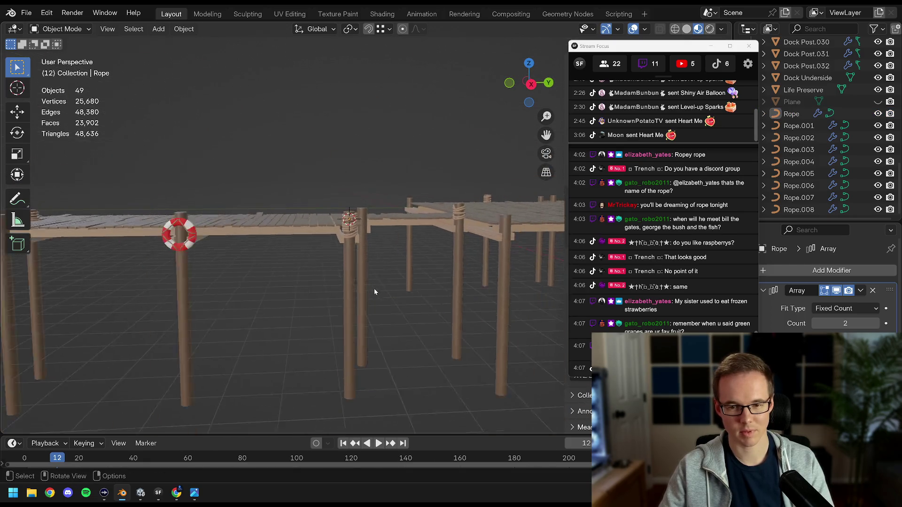
Show Rope.001's Array in the viewport and lower its Count from 5 to 2
{"action": "key", "text": "ctrl+z"}
{"action": "mouse_move", "coordinate": [329, 282]}
{"action": "left_mouse_down"}
{"action": "mouse_move", "coordinate": [318, 282]}
{"action": "mouse_move", "coordinate": [329, 277]}
{"action": "left_mouse_up"}
{"action": "key", "text": "ctrl+z"}
{"action": "key", "text": "KP_Decimal"}
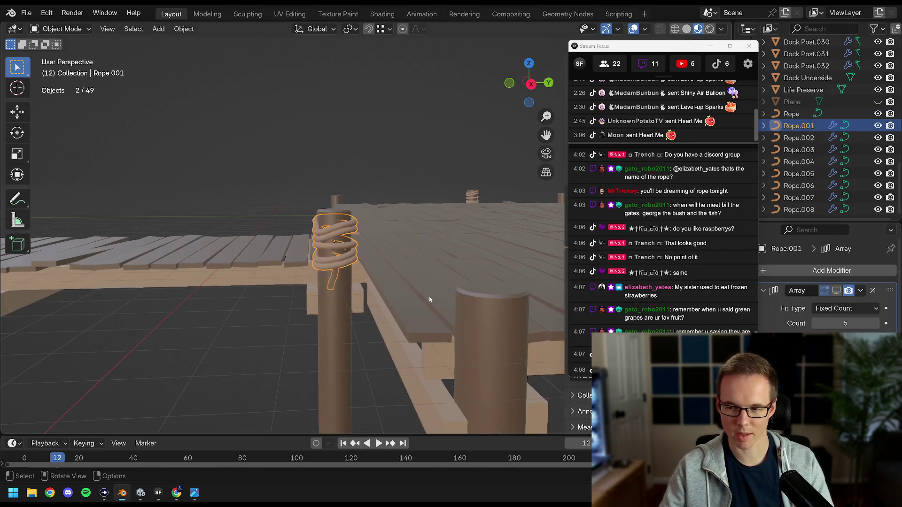
{"action": "left_click", "coordinate": [837, 291]}
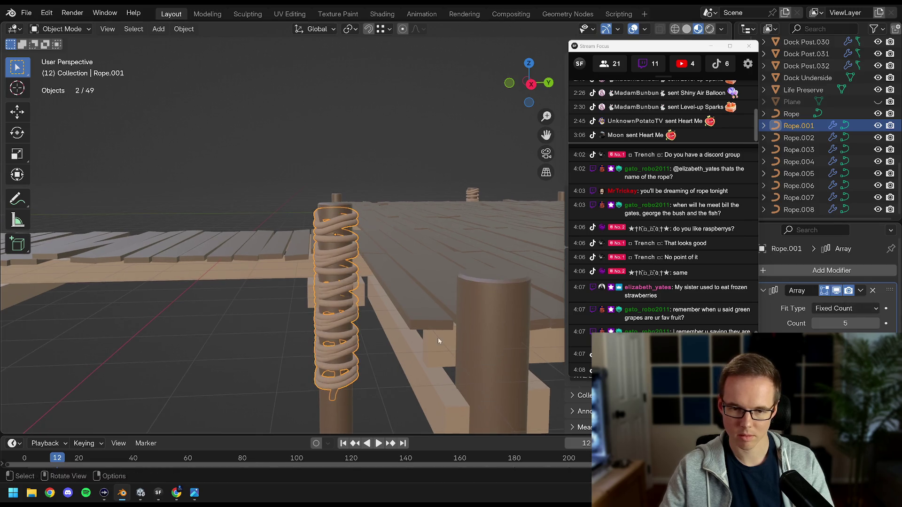
{"action": "left_click_drag", "start_coordinate": [846, 324], "coordinate": [827, 323]}
{"action": "scroll", "coordinate": [367, 297], "scroll_direction": "down", "scroll_amount": 8}
{"action": "left_click", "coordinate": [367, 297]}
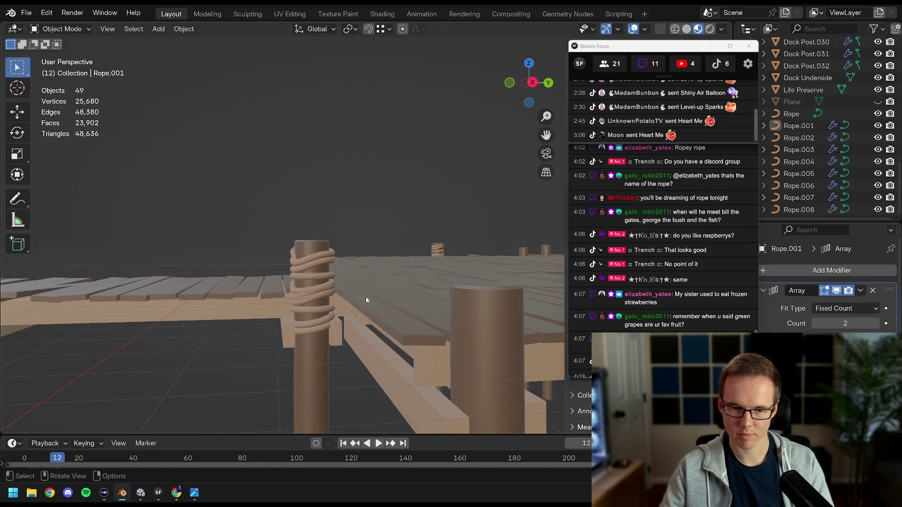
Select Rope.006 on a far post, show its Array and set Count from 5 to 2
{"action": "mouse_move", "coordinate": [357, 290]}
{"action": "left_mouse_down"}
{"action": "mouse_move", "coordinate": [358, 302]}
{"action": "mouse_move", "coordinate": [388, 272]}
{"action": "mouse_move", "coordinate": [139, 279]}
{"action": "mouse_move", "coordinate": [326, 269]}
{"action": "left_mouse_up"}
{"action": "left_click", "coordinate": [316, 256]}
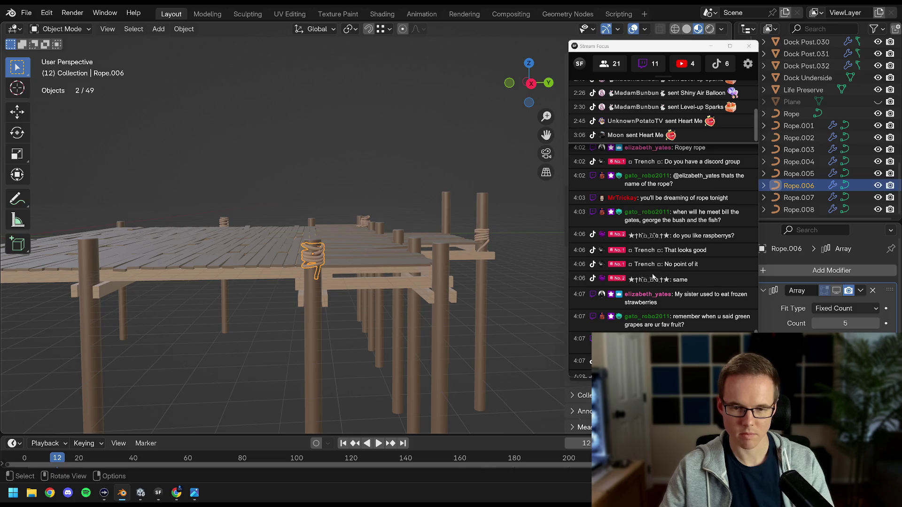
{"action": "left_click", "coordinate": [836, 291]}
{"action": "left_click_drag", "start_coordinate": [846, 323], "coordinate": [827, 324]}
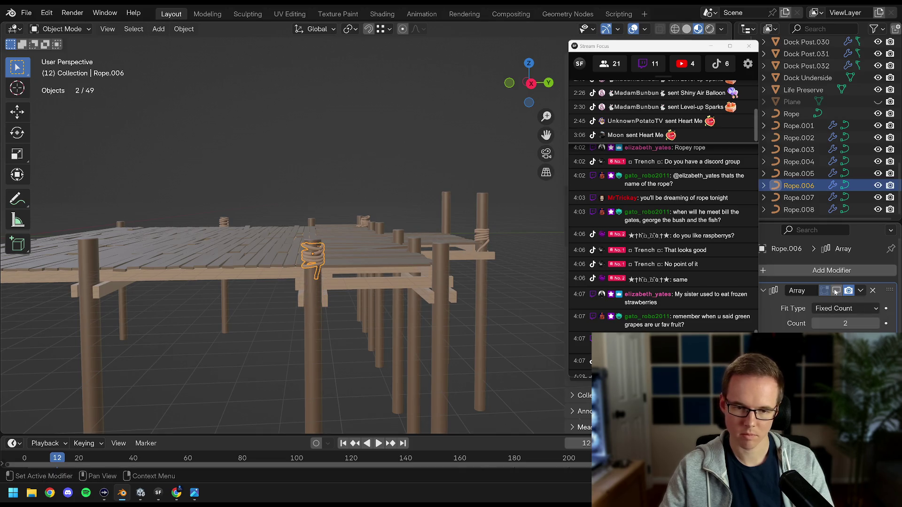
{"action": "scroll", "coordinate": [360, 321], "scroll_direction": "up", "scroll_amount": 3}
{"action": "key", "text": "alt+a"}
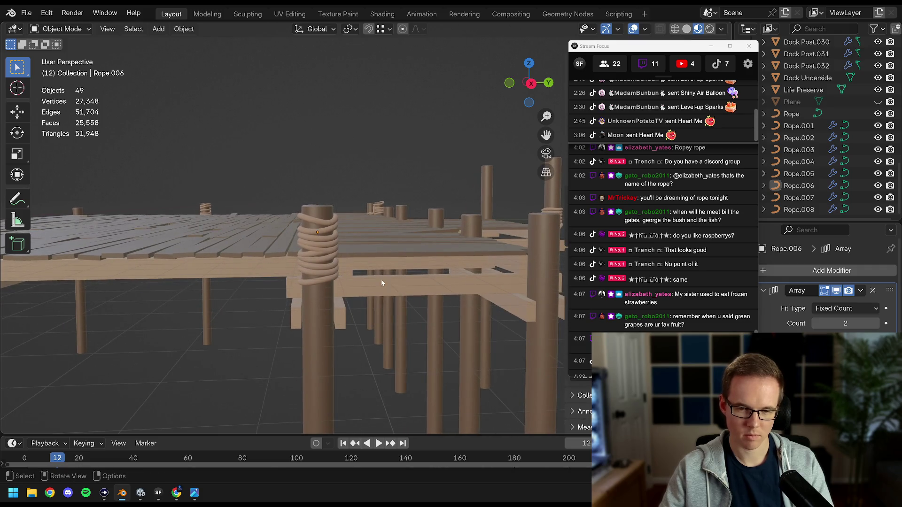
{"action": "scroll", "coordinate": [384, 281], "scroll_direction": "down", "scroll_amount": 5}
Select Rope.002, show its Array in the viewport and lower Count from 5 to 2
{"action": "mouse_move", "coordinate": [352, 269]}
{"action": "left_mouse_down"}
{"action": "mouse_move", "coordinate": [419, 263]}
{"action": "mouse_move", "coordinate": [300, 267]}
{"action": "mouse_move", "coordinate": [269, 278]}
{"action": "mouse_move", "coordinate": [367, 268]}
{"action": "mouse_move", "coordinate": [385, 247]}
{"action": "left_mouse_up"}
{"action": "left_click", "coordinate": [407, 252]}
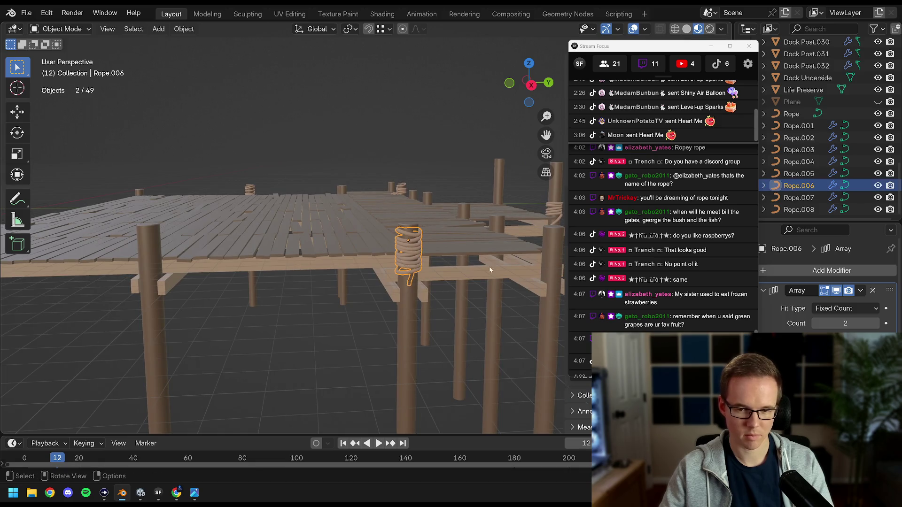
{"action": "key", "text": "alt+a"}
{"action": "mouse_move", "coordinate": [357, 282]}
{"action": "left_mouse_down"}
{"action": "mouse_move", "coordinate": [326, 253]}
{"action": "mouse_move", "coordinate": [258, 224]}
{"action": "mouse_move", "coordinate": [297, 246]}
{"action": "mouse_move", "coordinate": [313, 270]}
{"action": "mouse_move", "coordinate": [227, 278]}
{"action": "mouse_move", "coordinate": [282, 276]}
{"action": "mouse_move", "coordinate": [231, 268]}
{"action": "mouse_move", "coordinate": [322, 267]}
{"action": "mouse_move", "coordinate": [199, 281]}
{"action": "mouse_move", "coordinate": [312, 281]}
{"action": "mouse_move", "coordinate": [165, 287]}
{"action": "mouse_move", "coordinate": [316, 288]}
{"action": "mouse_move", "coordinate": [275, 243]}
{"action": "left_mouse_up"}
{"action": "left_click_drag", "start_coordinate": [395, 243], "coordinate": [349, 232]}
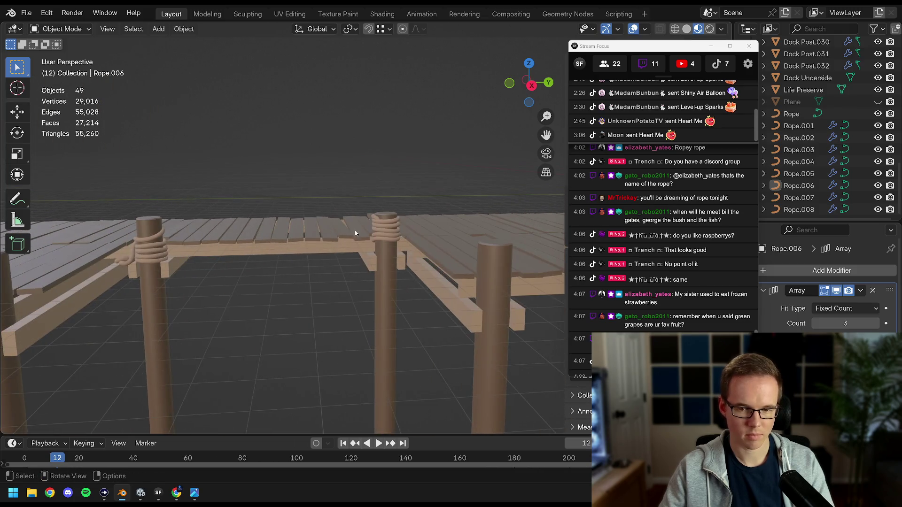
{"action": "left_click", "coordinate": [385, 231]}
{"action": "left_click", "coordinate": [838, 291]}
{"action": "left_click_drag", "start_coordinate": [846, 323], "coordinate": [824, 324]}
{"action": "left_click", "coordinate": [322, 290]}
Select ropes around the lamppost post, ending on Rope.002, and open its Array modifier menu
{"action": "mouse_move", "coordinate": [322, 289]}
{"action": "left_mouse_down"}
{"action": "mouse_move", "coordinate": [264, 300]}
{"action": "mouse_move", "coordinate": [412, 300]}
{"action": "mouse_move", "coordinate": [346, 306]}
{"action": "mouse_move", "coordinate": [369, 318]}
{"action": "mouse_move", "coordinate": [277, 306]}
{"action": "mouse_move", "coordinate": [193, 272]}
{"action": "left_mouse_up"}
{"action": "left_click", "coordinate": [134, 269]}
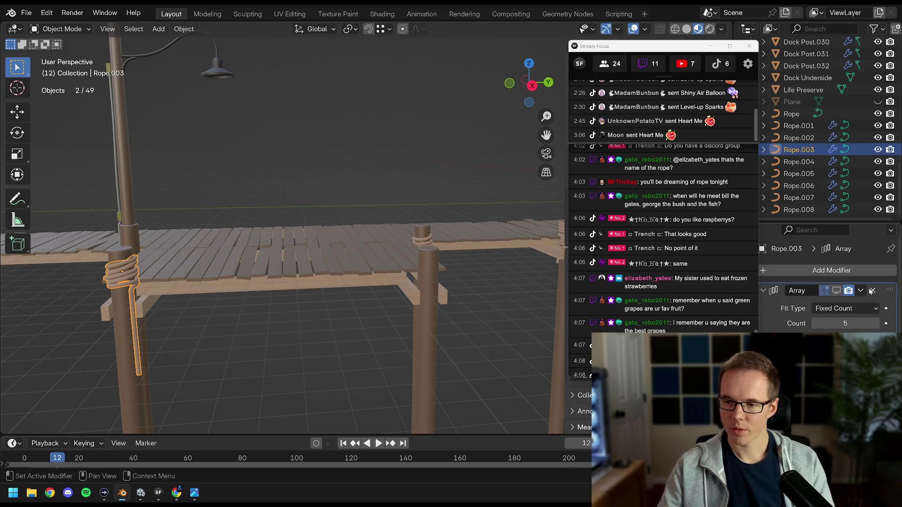
{"action": "left_click", "coordinate": [133, 269], "text": "shift"}
{"action": "left_click_drag", "start_coordinate": [300, 261], "coordinate": [242, 266]}
{"action": "left_click", "coordinate": [356, 256]}
{"action": "mouse_move", "coordinate": [356, 255]}
{"action": "left_mouse_down"}
{"action": "mouse_move", "coordinate": [253, 266]}
{"action": "mouse_move", "coordinate": [303, 251]}
{"action": "left_mouse_up"}
{"action": "left_click", "coordinate": [302, 249]}
{"action": "left_click", "coordinate": [862, 292]}
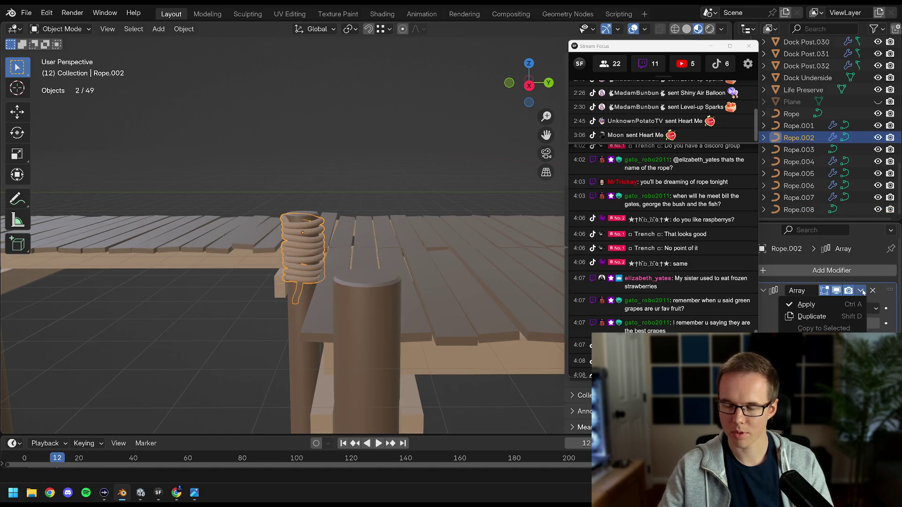
Try applying Rope.002's Array modifier, then select the rope named Rope
{"action": "left_click", "coordinate": [826, 310]}
{"action": "left_click_drag", "start_coordinate": [423, 263], "coordinate": [220, 265]}
{"action": "left_click", "coordinate": [368, 258]}
{"action": "left_click_drag", "start_coordinate": [368, 259], "coordinate": [257, 264]}
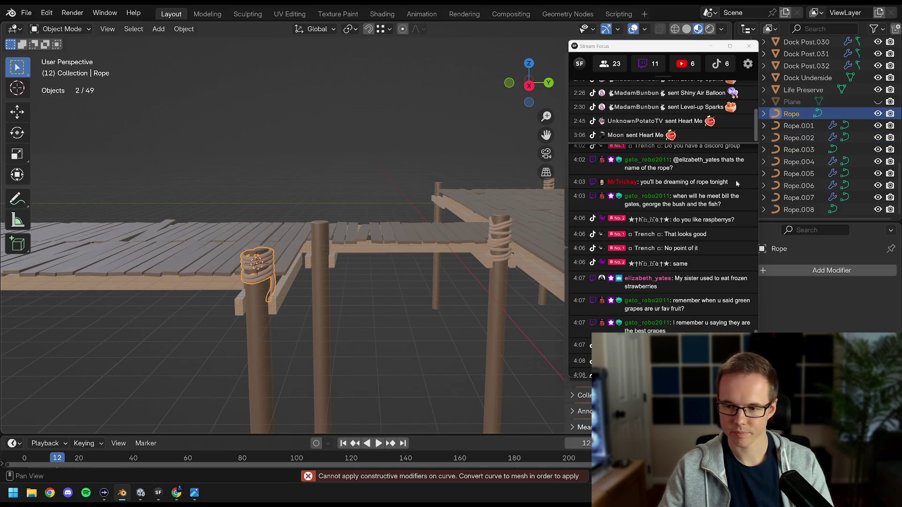
Select Rope.001, check its Array modifier options, and bring up its object context menu
{"action": "left_click_drag", "start_coordinate": [505, 202], "coordinate": [353, 236]}
{"action": "left_click", "coordinate": [394, 226]}
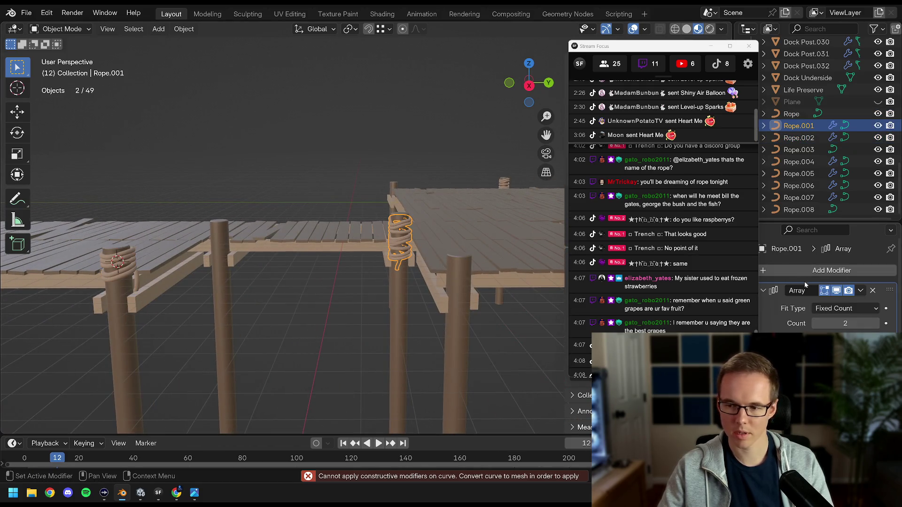
{"action": "left_click", "coordinate": [859, 291]}
{"action": "mouse_move", "coordinate": [291, 286]}
{"action": "left_mouse_down"}
{"action": "mouse_move", "coordinate": [421, 282]}
{"action": "mouse_move", "coordinate": [288, 282]}
{"action": "left_mouse_up"}
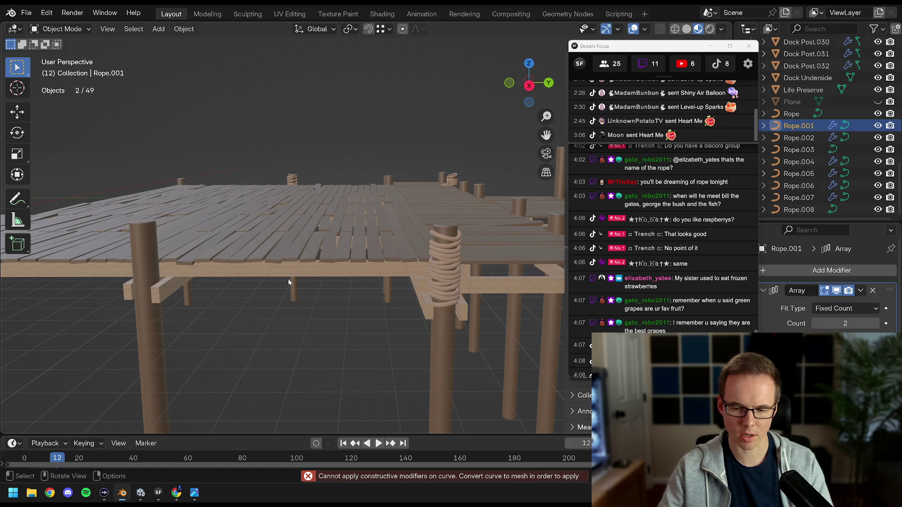
{"action": "mouse_move", "coordinate": [288, 281]}
{"action": "left_mouse_down"}
{"action": "mouse_move", "coordinate": [273, 272]}
{"action": "mouse_move", "coordinate": [368, 278]}
{"action": "mouse_move", "coordinate": [360, 237]}
{"action": "left_mouse_up"}
{"action": "right_click", "coordinate": [346, 227]}
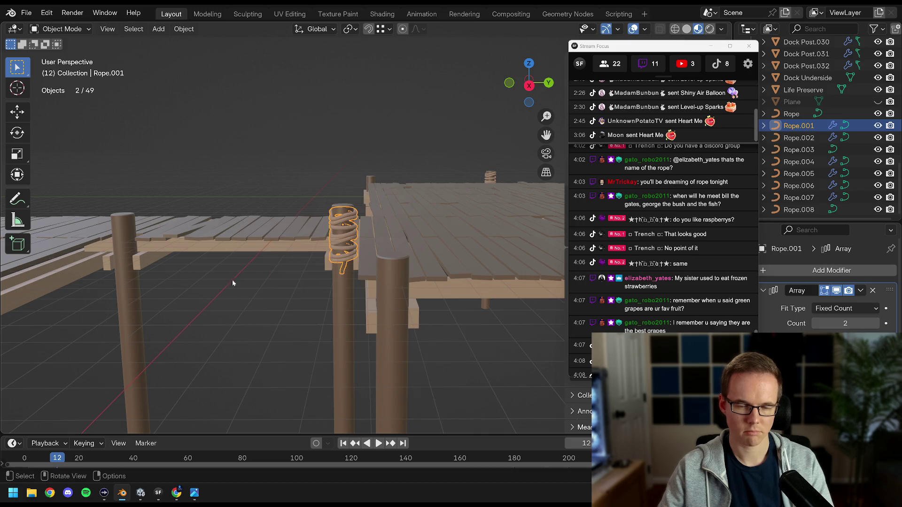
Convert Rope.001 to a mesh through Convert To, then undo the conversion
{"action": "right_click", "coordinate": [344, 218]}
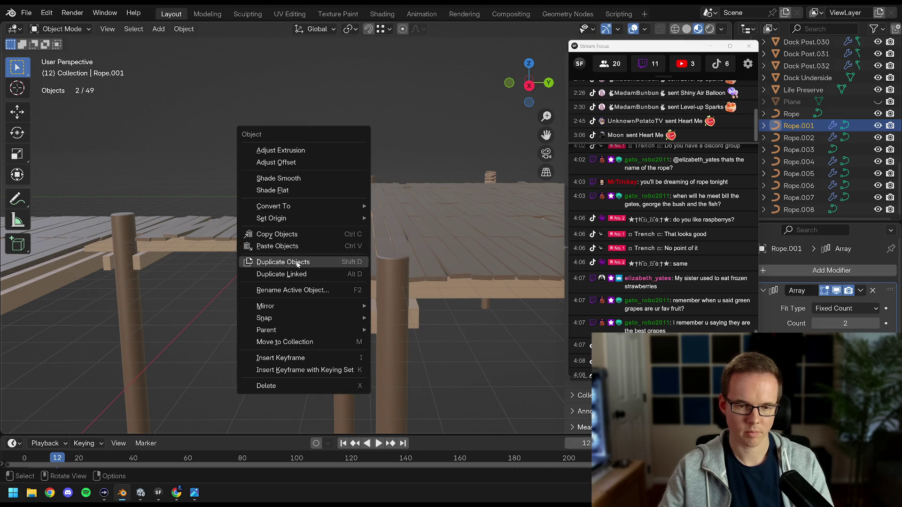
{"action": "mouse_move", "coordinate": [301, 331]}
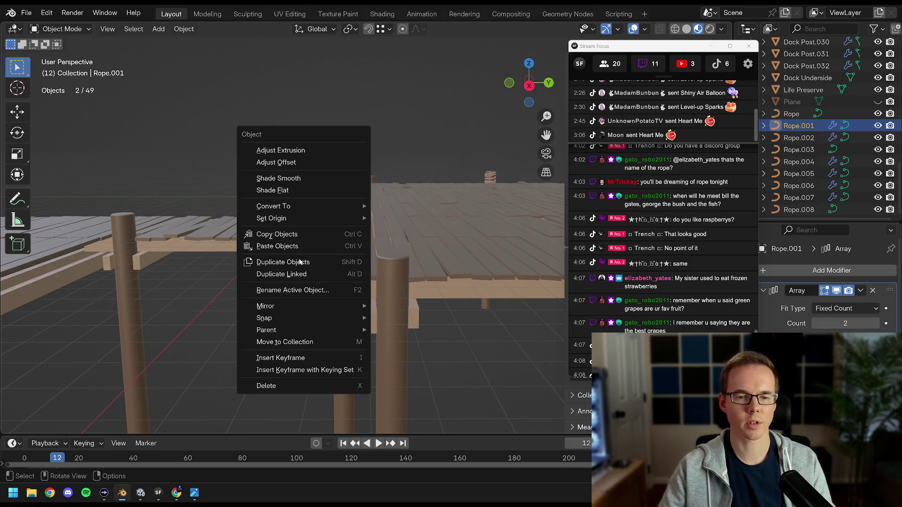
{"action": "mouse_move", "coordinate": [298, 205]}
{"action": "left_click", "coordinate": [412, 205]}
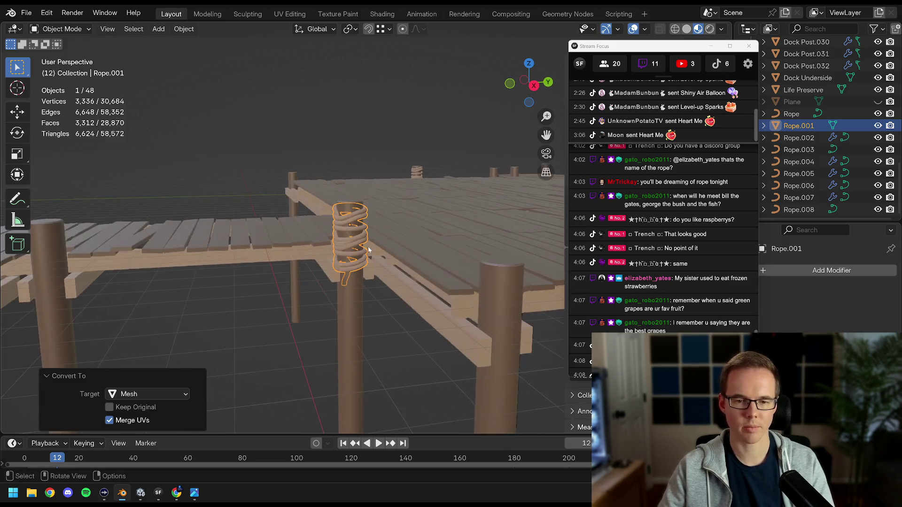
{"action": "scroll", "coordinate": [369, 249], "scroll_direction": "up", "scroll_amount": 8}
{"action": "key", "text": "ctrl+z"}
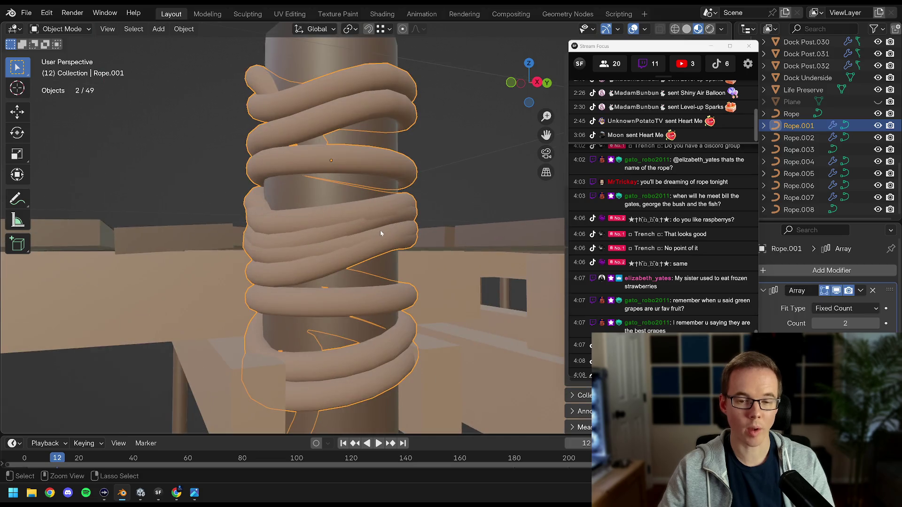
Put the Rope.001 curve into Edit Mode for point editing
{"action": "key", "text": "Tab"}
{"action": "key", "text": "Tab"}
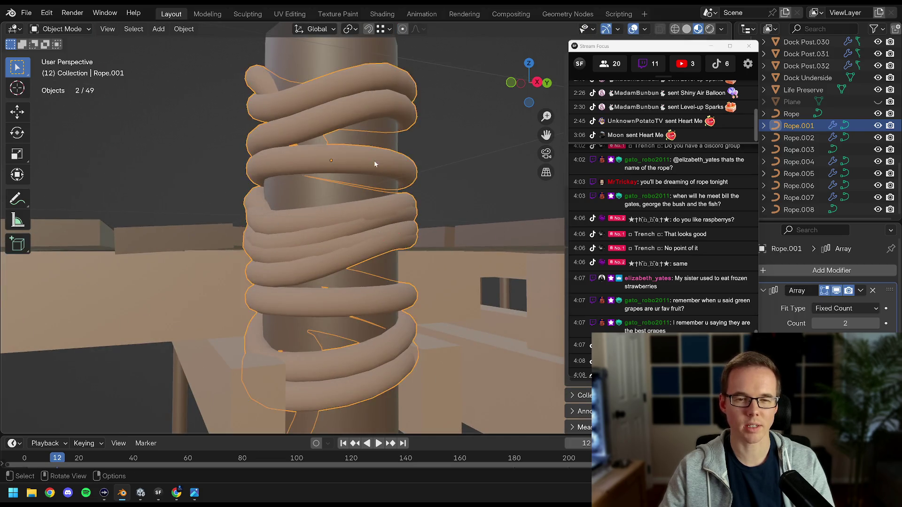
{"action": "scroll", "coordinate": [337, 199], "scroll_direction": "down", "scroll_amount": 10}
{"action": "key", "text": "Tab"}
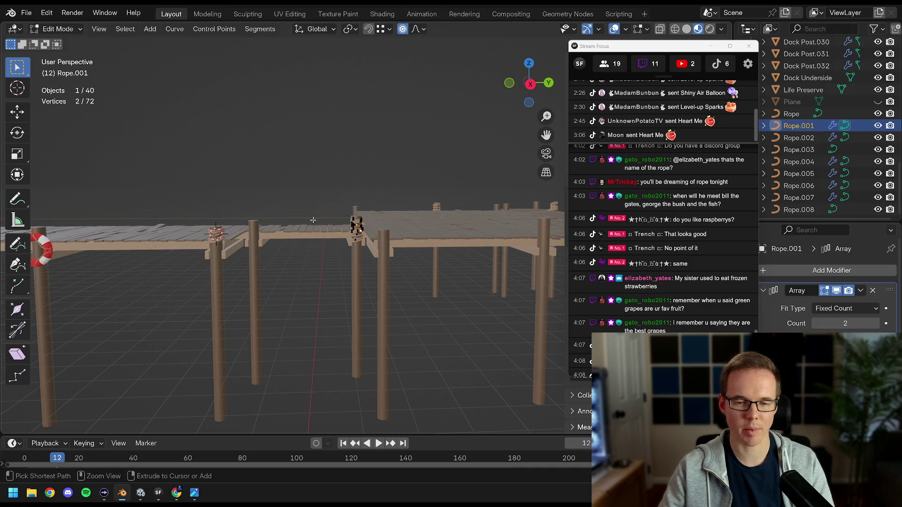
{"action": "key", "text": "Tab"}
Enlarge the Outliner and select all ropes from Rope through Rope.008
{"action": "left_click_drag", "start_coordinate": [312, 220], "coordinate": [336, 253]}
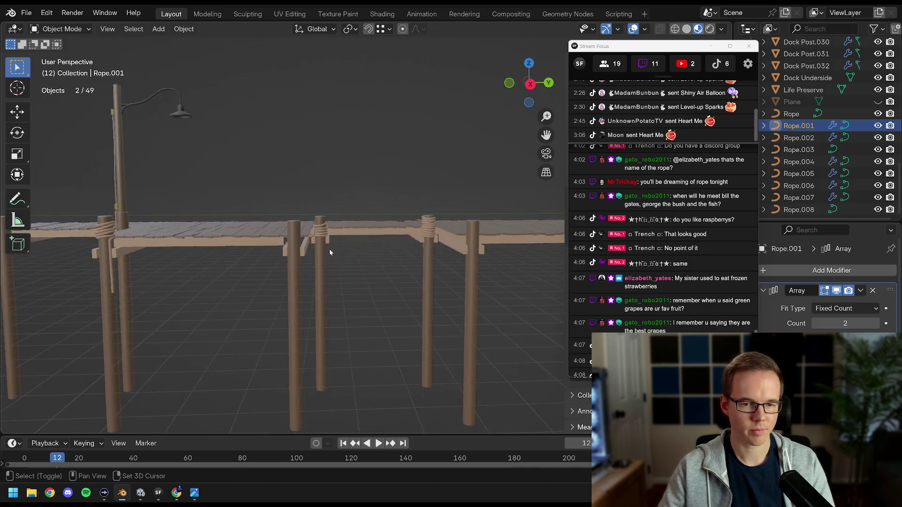
{"action": "scroll", "coordinate": [334, 249], "scroll_direction": "up", "scroll_amount": 5}
{"action": "left_click", "coordinate": [268, 224]}
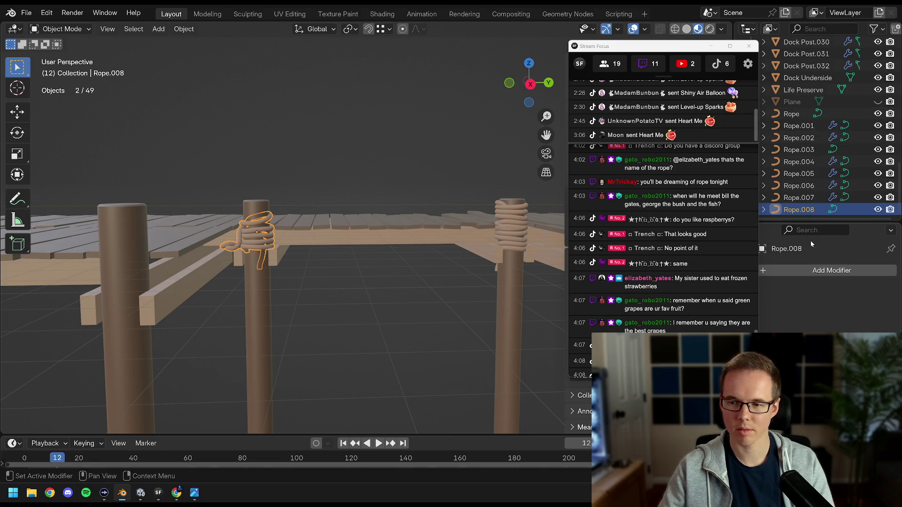
{"action": "left_click_drag", "start_coordinate": [821, 223], "coordinate": [820, 292]}
{"action": "left_click", "coordinate": [799, 183]}
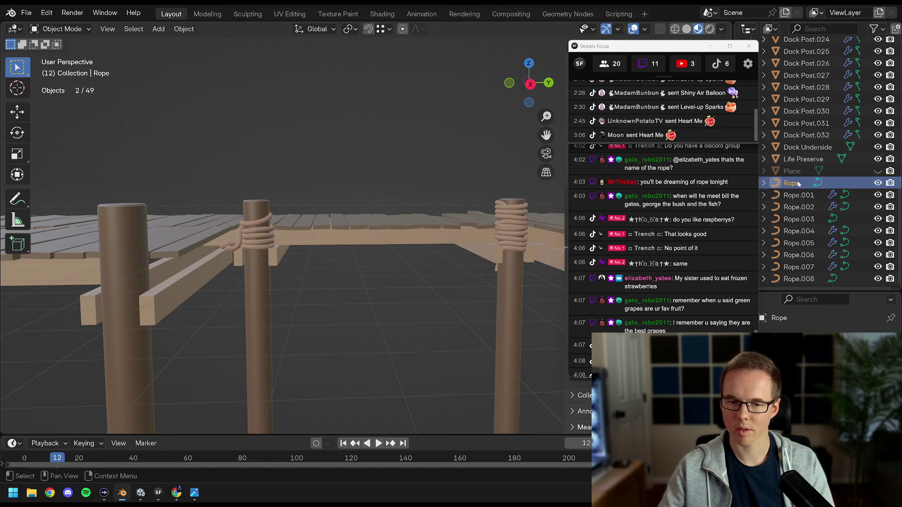
{"action": "left_click", "coordinate": [816, 278], "text": "shift"}
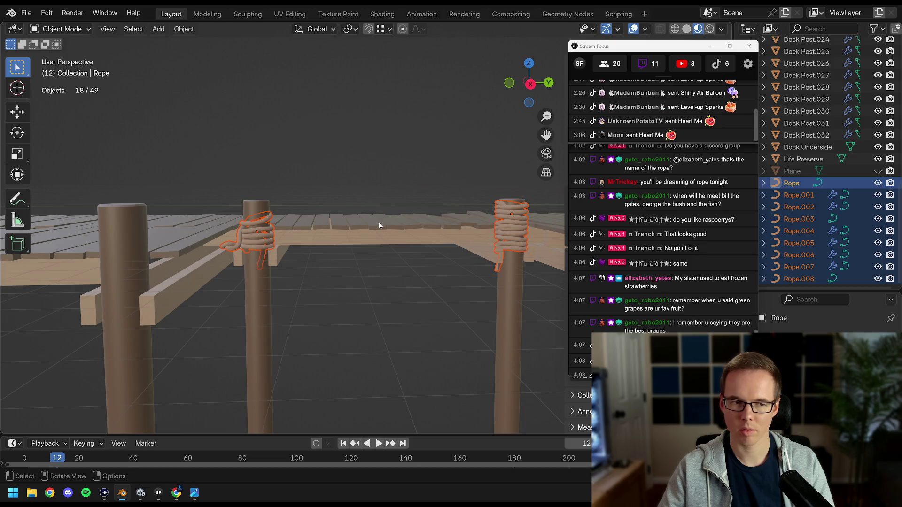
{"action": "scroll", "coordinate": [379, 225], "scroll_direction": "down", "scroll_amount": 6}
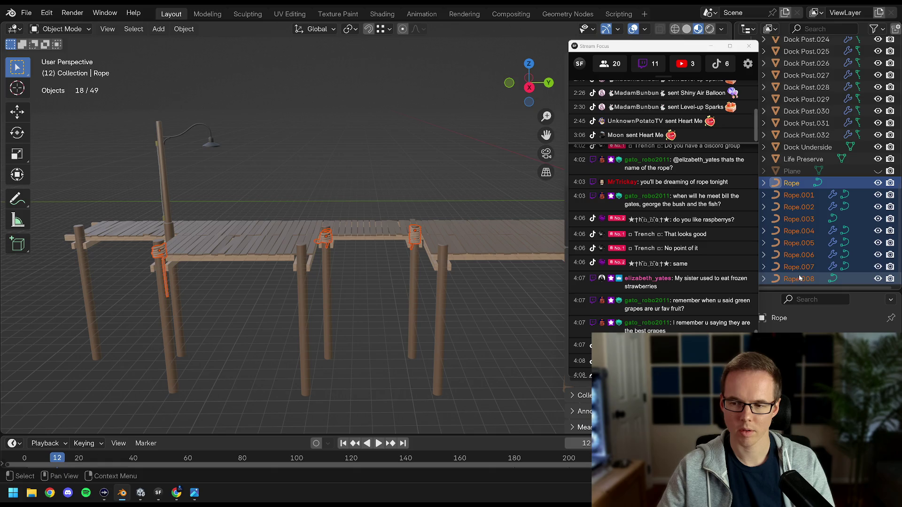
Save Dock.blend, orbit close to the rope-wrapped post, and switch to Unity
{"action": "mouse_move", "coordinate": [317, 225]}
{"action": "left_mouse_down"}
{"action": "mouse_move", "coordinate": [339, 226]}
{"action": "mouse_move", "coordinate": [346, 240]}
{"action": "mouse_move", "coordinate": [377, 240]}
{"action": "mouse_move", "coordinate": [365, 221]}
{"action": "mouse_move", "coordinate": [393, 223]}
{"action": "mouse_move", "coordinate": [371, 219]}
{"action": "left_mouse_up"}
{"action": "key", "text": "ctrl+s"}
{"action": "left_click_drag", "start_coordinate": [651, 55], "coordinate": [698, 24]}
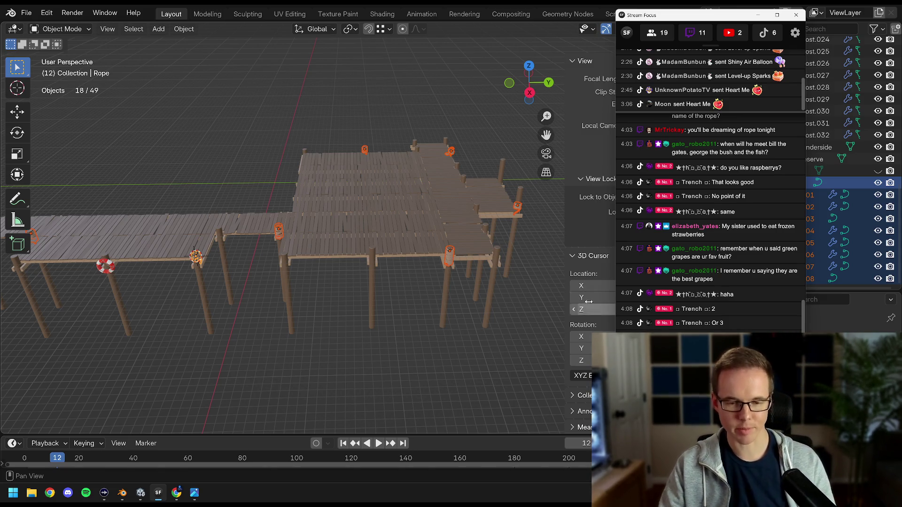
{"action": "scroll", "coordinate": [309, 291], "scroll_direction": "up", "scroll_amount": 8}
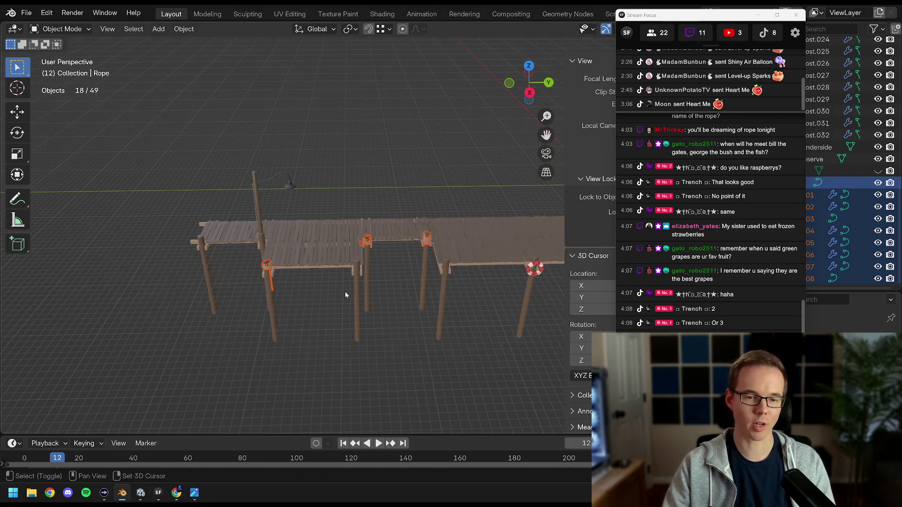
{"action": "scroll", "coordinate": [328, 296], "scroll_direction": "down", "scroll_amount": 6}
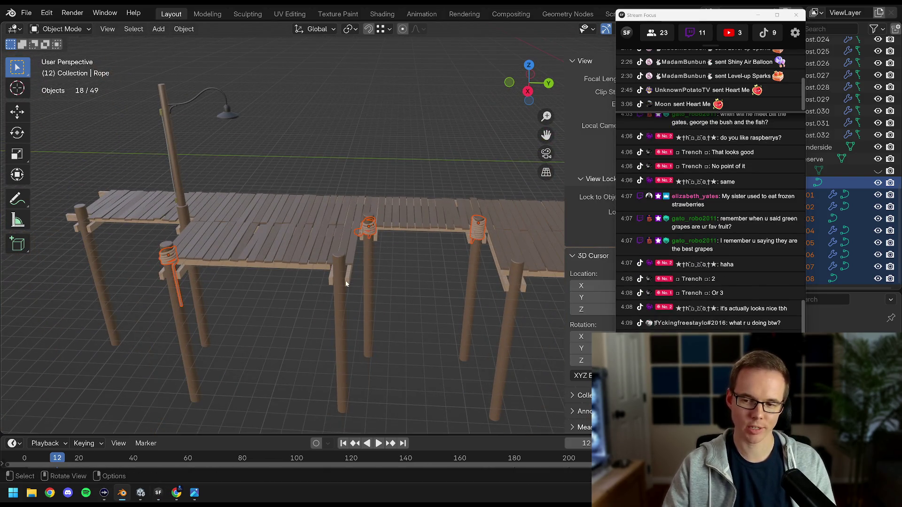
{"action": "mouse_move", "coordinate": [345, 281]}
{"action": "left_mouse_down"}
{"action": "mouse_move", "coordinate": [269, 238]}
{"action": "mouse_move", "coordinate": [385, 241]}
{"action": "mouse_move", "coordinate": [437, 255]}
{"action": "left_mouse_up"}
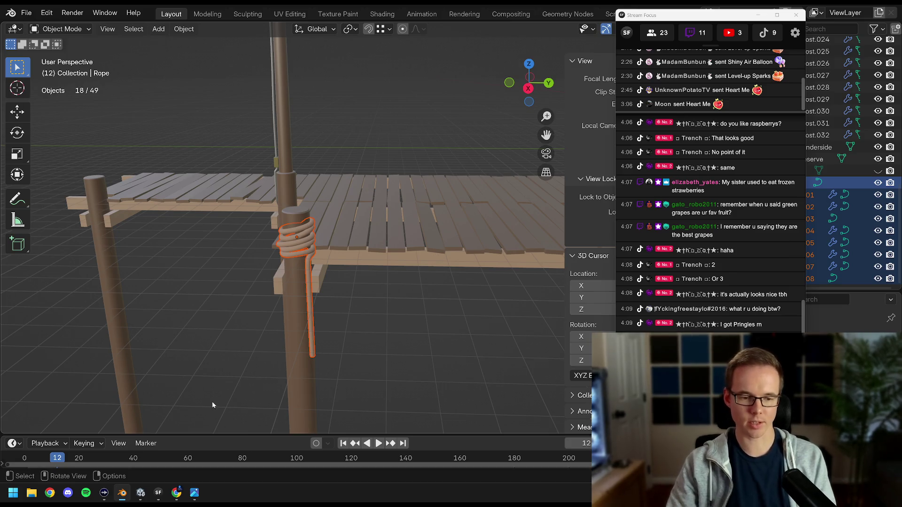
{"action": "left_click", "coordinate": [140, 493]}
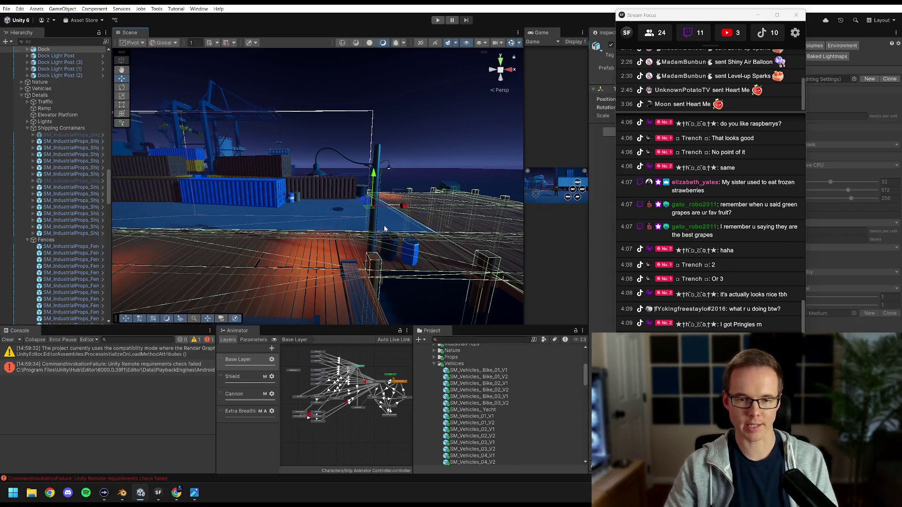
Shift the Unity scene view to another dock viewpoint, then switch back to Blender
{"action": "key", "text": "f"}
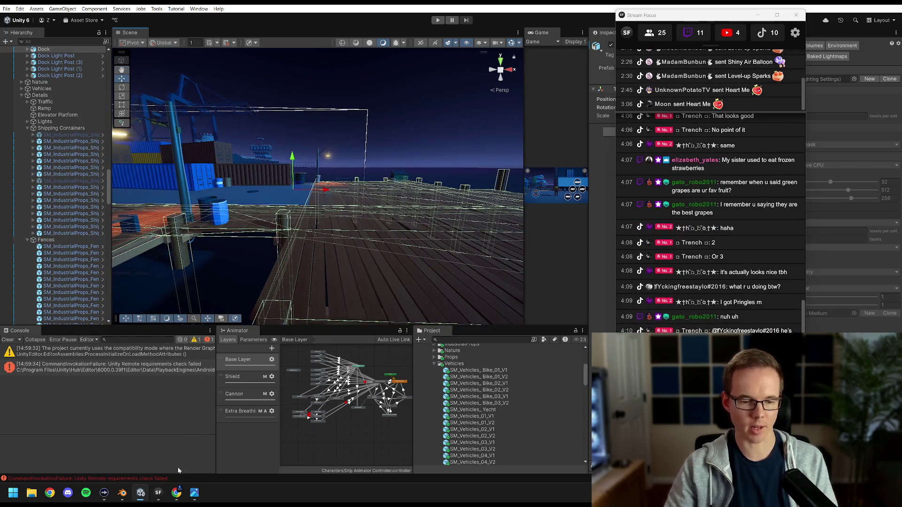
{"action": "mouse_move", "coordinate": [177, 492]}
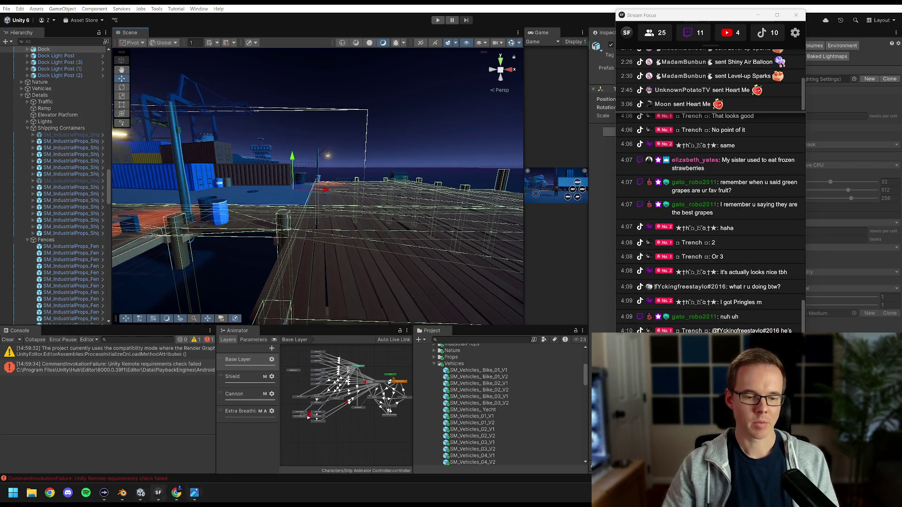
{"action": "left_click", "coordinate": [124, 493]}
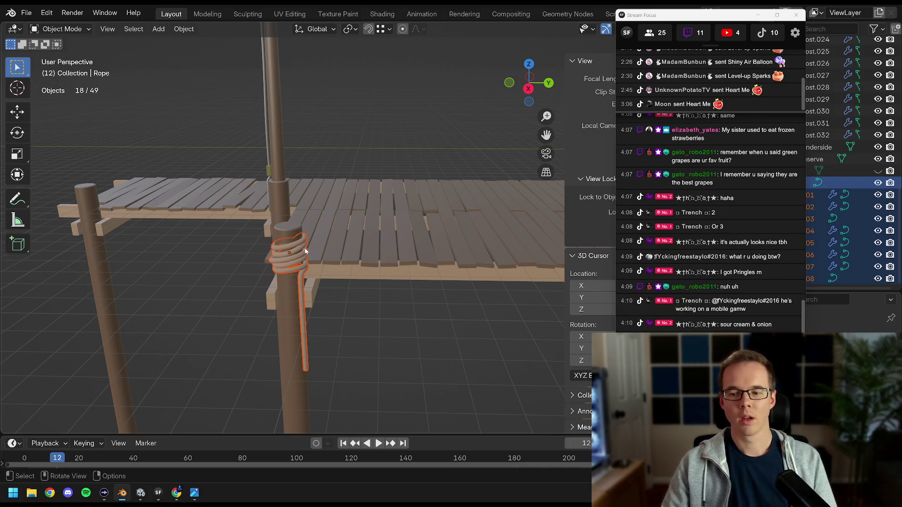
Select only the main Rope object and frame its coil in the viewport
{"action": "left_click_drag", "start_coordinate": [247, 208], "coordinate": [273, 218]}
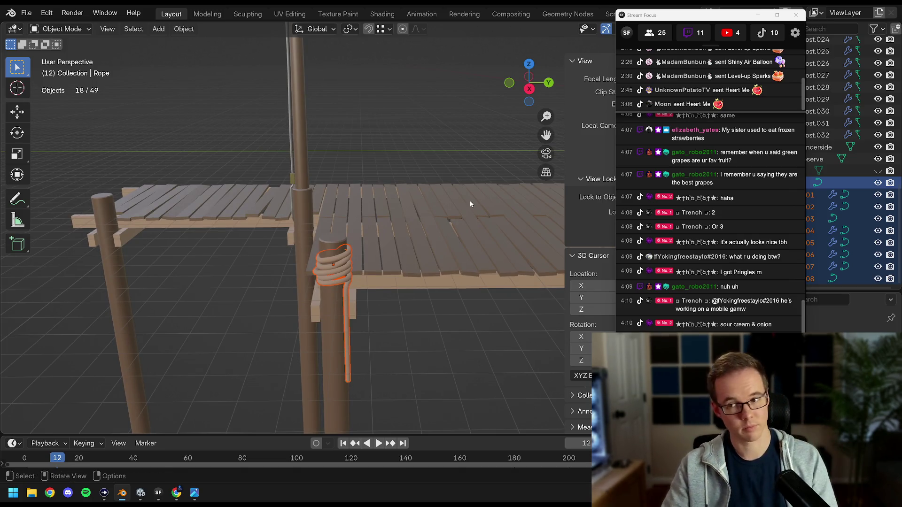
{"action": "left_click_drag", "start_coordinate": [686, 15], "coordinate": [62, 6]}
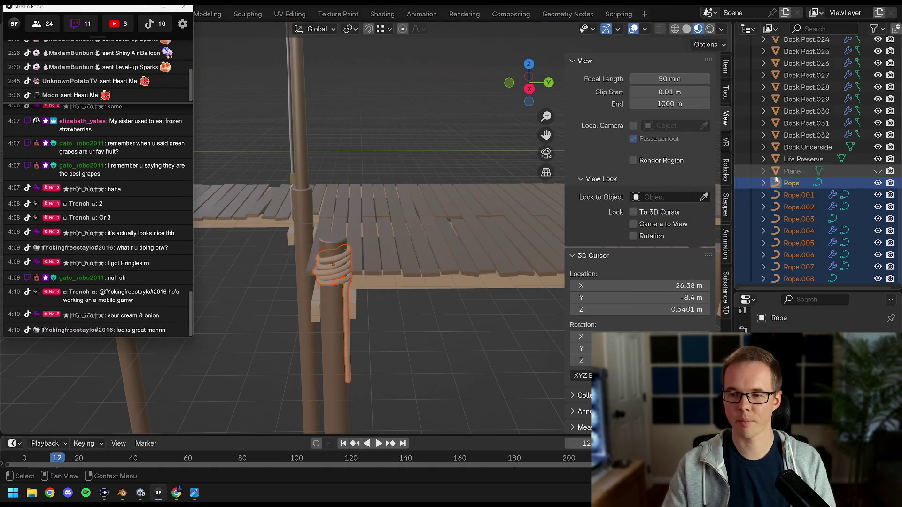
{"action": "left_click", "coordinate": [792, 183]}
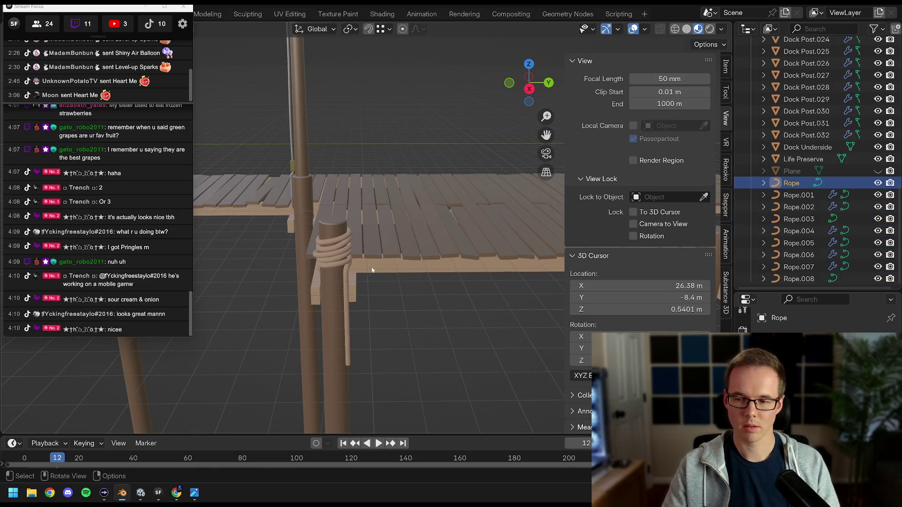
{"action": "key", "text": "KP_Decimal"}
{"action": "scroll", "coordinate": [378, 264], "scroll_direction": "down", "scroll_amount": 5}
{"action": "scroll", "coordinate": [378, 264], "scroll_direction": "up", "scroll_amount": 4}
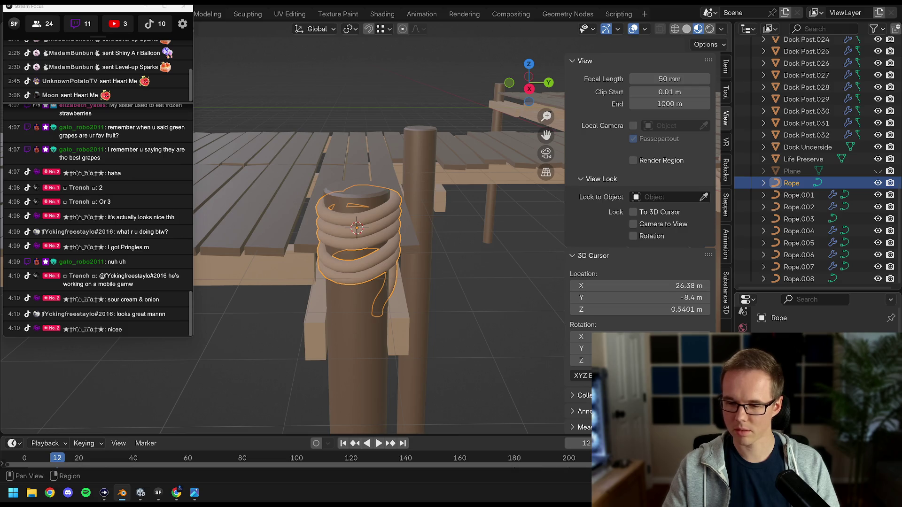
{"action": "left_click_drag", "start_coordinate": [785, 291], "coordinate": [781, 194]}
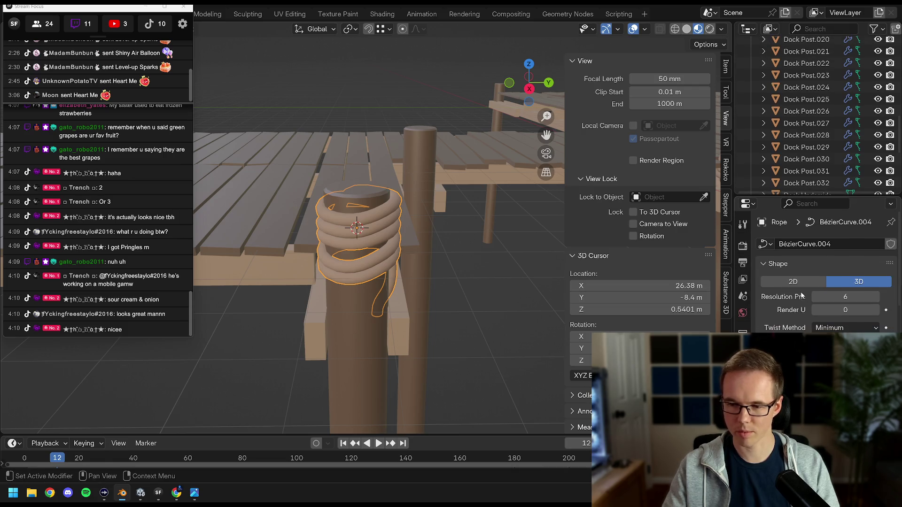
Turn on the wireframe overlay and adjust Rope's preview resolution, trying 4 and 6
{"action": "left_click", "coordinate": [645, 29]}
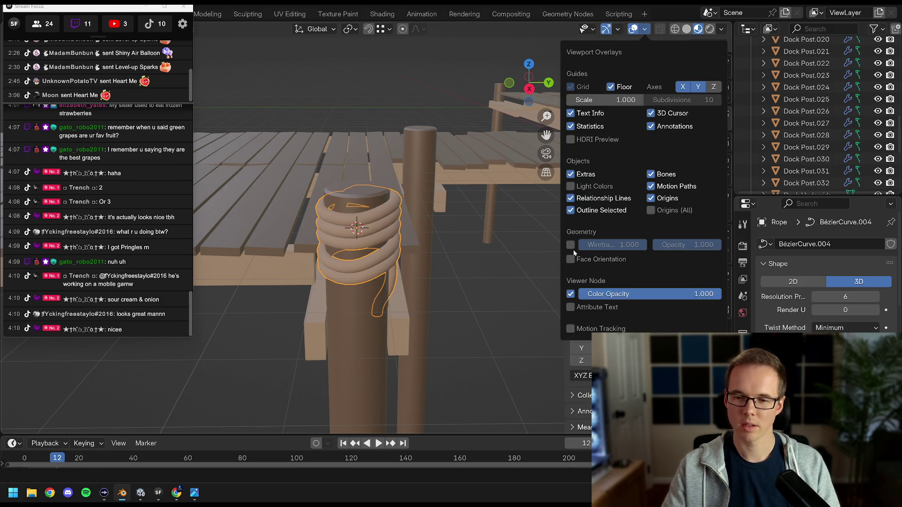
{"action": "left_click", "coordinate": [571, 245]}
{"action": "scroll", "coordinate": [408, 252], "scroll_direction": "up", "scroll_amount": 2}
{"action": "left_click", "coordinate": [815, 297]}
{"action": "left_click", "coordinate": [816, 297]}
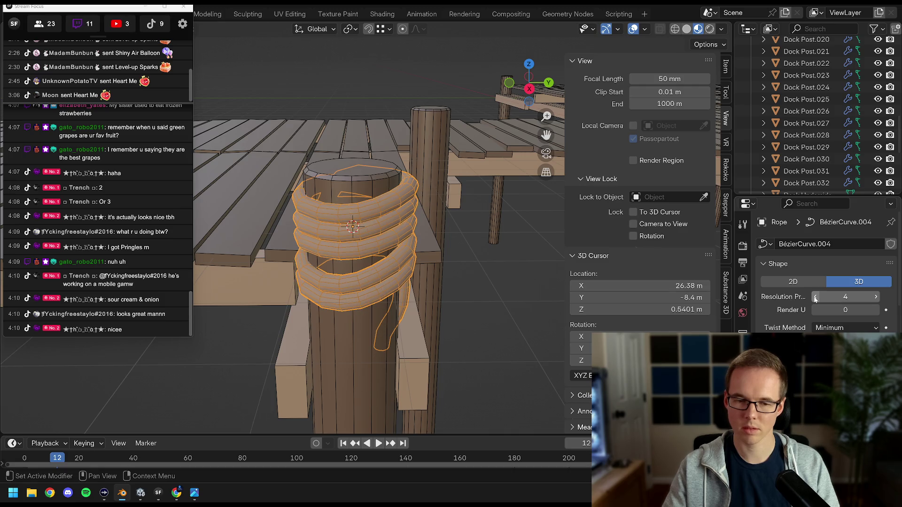
{"action": "left_click", "coordinate": [876, 297]}
Hide the overlays and orbit around the rope coil and dock from several angles
{"action": "mouse_move", "coordinate": [447, 272]}
{"action": "left_mouse_down"}
{"action": "mouse_move", "coordinate": [446, 247]}
{"action": "mouse_move", "coordinate": [446, 263]}
{"action": "left_mouse_up"}
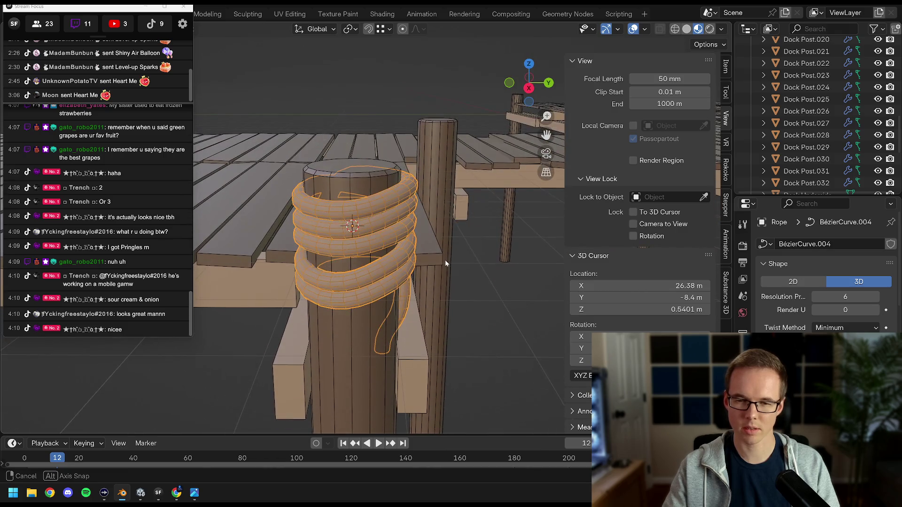
{"action": "scroll", "coordinate": [827, 328], "scroll_direction": "down", "scroll_amount": 8}
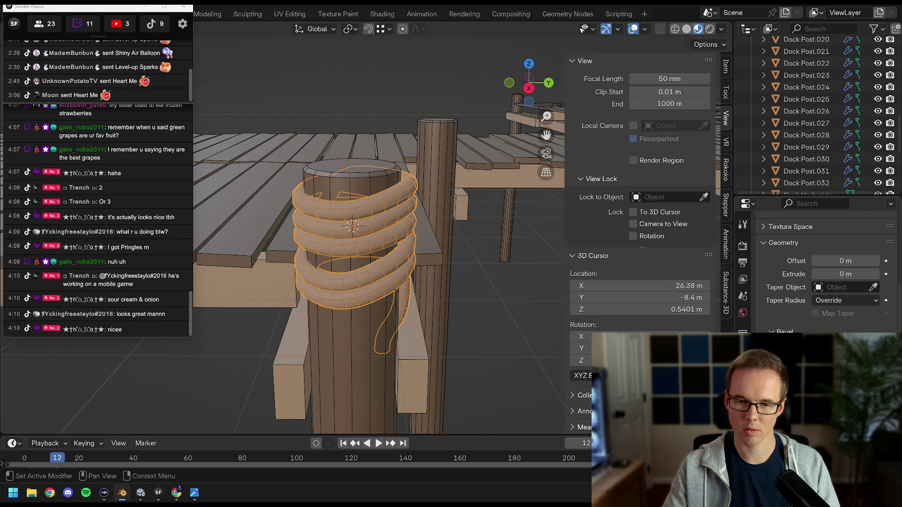
{"action": "key", "text": "shift+alt+z"}
{"action": "left_click_drag", "start_coordinate": [501, 166], "coordinate": [427, 221]}
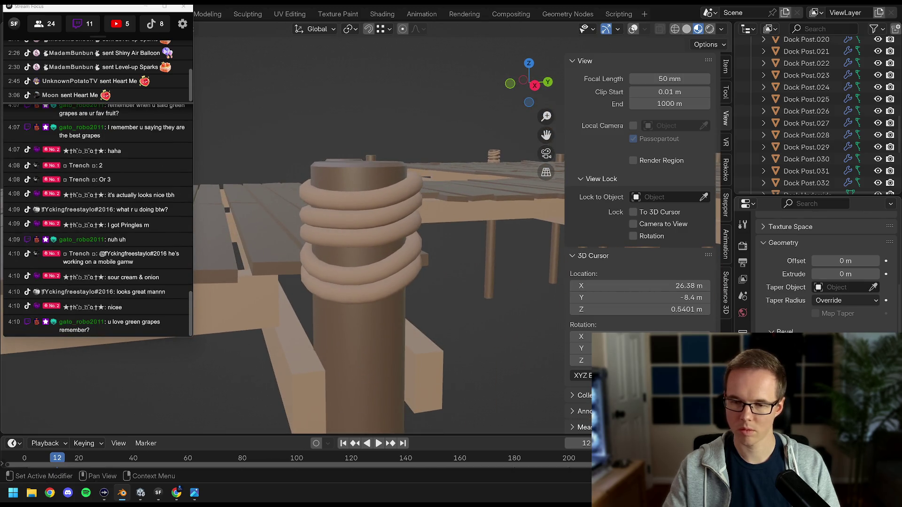
{"action": "left_click_drag", "start_coordinate": [425, 348], "coordinate": [427, 328]}
{"action": "mouse_move", "coordinate": [401, 332]}
{"action": "left_mouse_down"}
{"action": "mouse_move", "coordinate": [422, 346]}
{"action": "mouse_move", "coordinate": [383, 330]}
{"action": "mouse_move", "coordinate": [282, 349]}
{"action": "mouse_move", "coordinate": [401, 334]}
{"action": "mouse_move", "coordinate": [505, 342]}
{"action": "mouse_move", "coordinate": [439, 345]}
{"action": "left_mouse_up"}
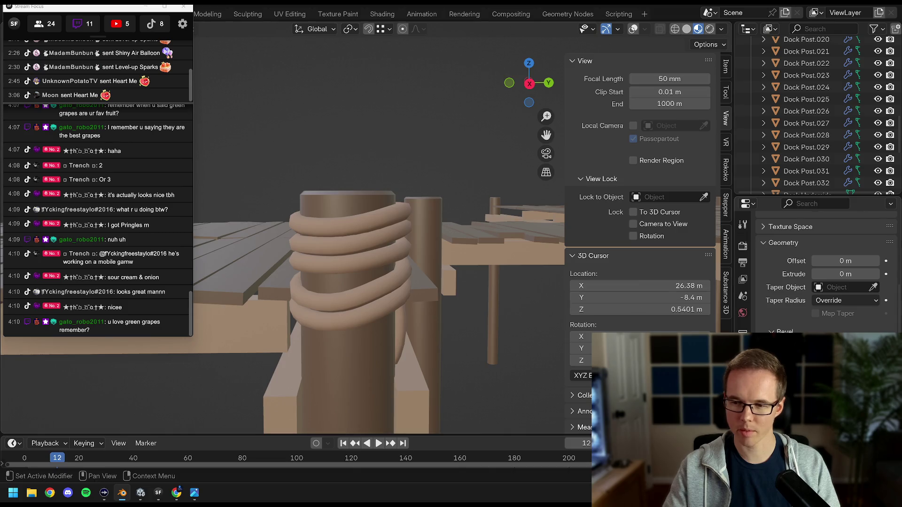
{"action": "scroll", "coordinate": [829, 300], "scroll_direction": "up", "scroll_amount": 6}
{"action": "mouse_move", "coordinate": [366, 263]}
{"action": "left_mouse_down"}
{"action": "mouse_move", "coordinate": [454, 287]}
{"action": "mouse_move", "coordinate": [560, 277]}
{"action": "mouse_move", "coordinate": [247, 275]}
{"action": "mouse_move", "coordinate": [301, 278]}
{"action": "left_mouse_up"}
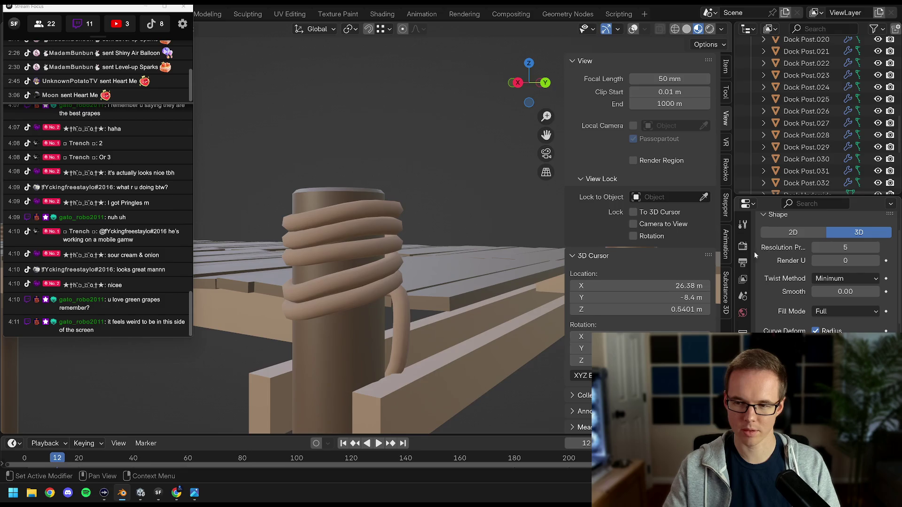
{"action": "mouse_move", "coordinate": [423, 272]}
{"action": "left_mouse_down"}
{"action": "mouse_move", "coordinate": [275, 278]}
{"action": "mouse_move", "coordinate": [350, 278]}
{"action": "mouse_move", "coordinate": [367, 267]}
{"action": "mouse_move", "coordinate": [490, 270]}
{"action": "mouse_move", "coordinate": [430, 278]}
{"action": "mouse_move", "coordinate": [451, 272]}
{"action": "left_mouse_up"}
Toggle the wireframe overlays to inspect the rope-wrapped post, then view the wider dock
{"action": "left_click", "coordinate": [633, 29]}
{"action": "mouse_move", "coordinate": [470, 212]}
{"action": "left_mouse_down"}
{"action": "mouse_move", "coordinate": [447, 241]}
{"action": "mouse_move", "coordinate": [478, 297]}
{"action": "mouse_move", "coordinate": [386, 217]}
{"action": "mouse_move", "coordinate": [275, 220]}
{"action": "mouse_move", "coordinate": [543, 96]}
{"action": "left_mouse_up"}
{"action": "left_click", "coordinate": [633, 29]}
{"action": "mouse_move", "coordinate": [357, 226]}
{"action": "left_mouse_down"}
{"action": "mouse_move", "coordinate": [415, 261]}
{"action": "mouse_move", "coordinate": [470, 244]}
{"action": "mouse_move", "coordinate": [416, 253]}
{"action": "left_mouse_up"}
{"action": "scroll", "coordinate": [415, 253], "scroll_direction": "up", "scroll_amount": 3}
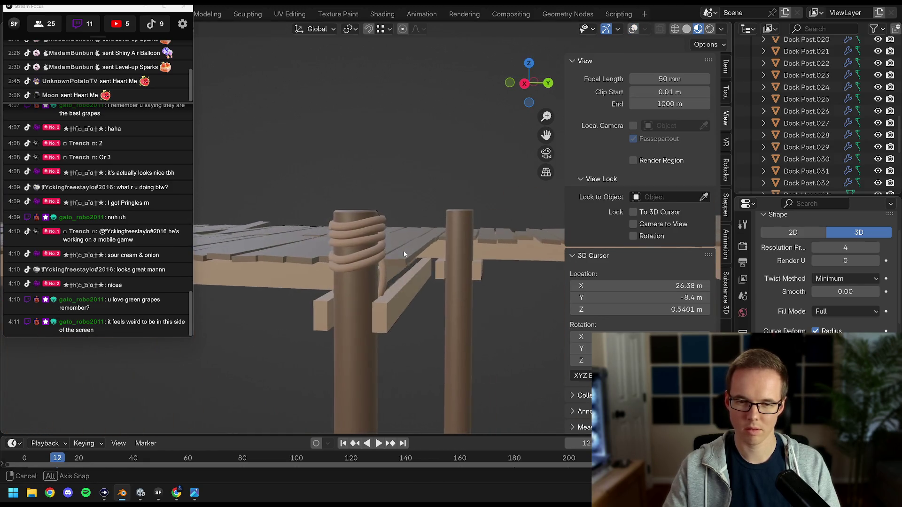
{"action": "scroll", "coordinate": [779, 317], "scroll_direction": "down", "scroll_amount": 3}
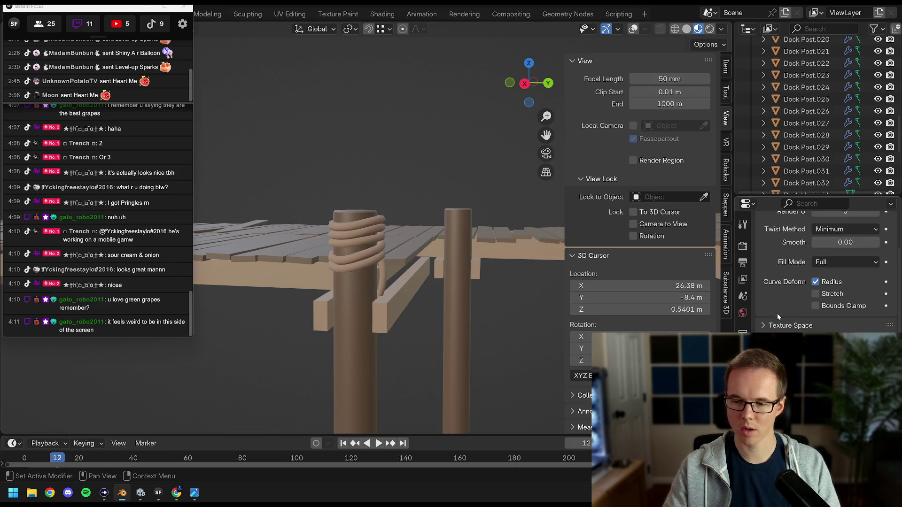
{"action": "scroll", "coordinate": [778, 318], "scroll_direction": "down", "scroll_amount": 5}
{"action": "scroll", "coordinate": [778, 318], "scroll_direction": "up", "scroll_amount": 8}
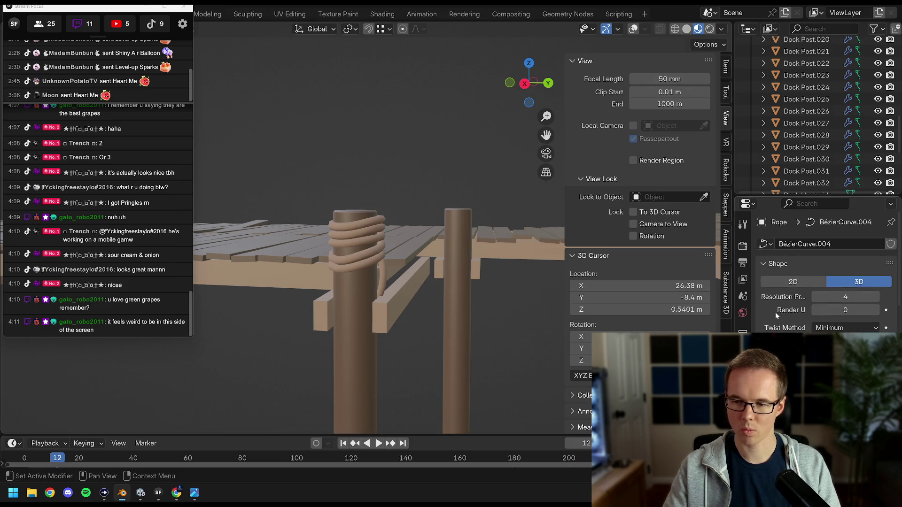
{"action": "scroll", "coordinate": [440, 278], "scroll_direction": "down", "scroll_amount": 3}
{"action": "scroll", "coordinate": [842, 135], "scroll_direction": "down", "scroll_amount": 5}
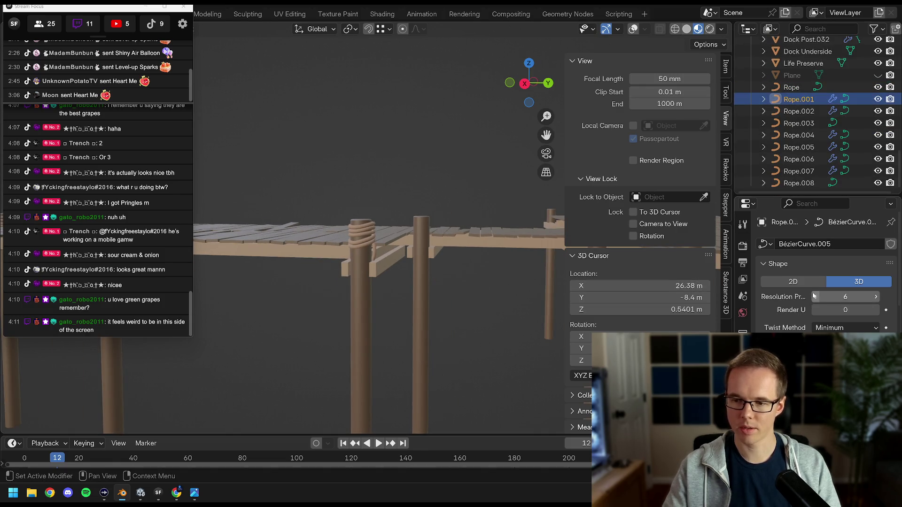
Confirm the lowered resolution value of 4 on further rope curves' settings
{"action": "scroll", "coordinate": [806, 295], "scroll_direction": "down", "scroll_amount": 5}
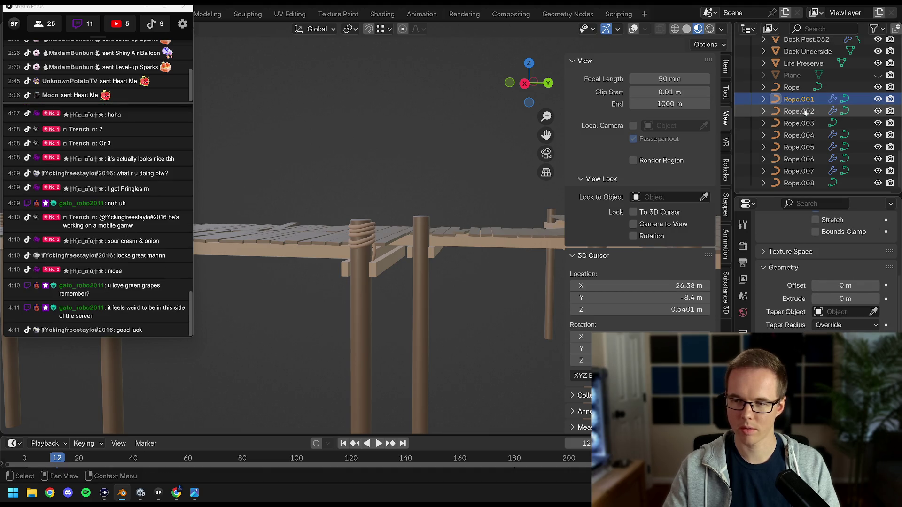
{"action": "scroll", "coordinate": [795, 303], "scroll_direction": "up", "scroll_amount": 5}
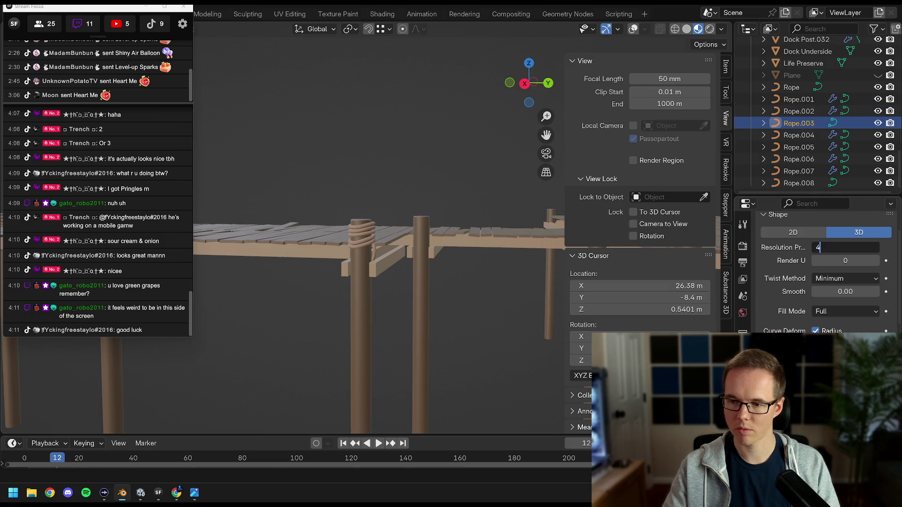
{"action": "key", "text": "Return"}
{"action": "scroll", "coordinate": [827, 273], "scroll_direction": "down", "scroll_amount": 5}
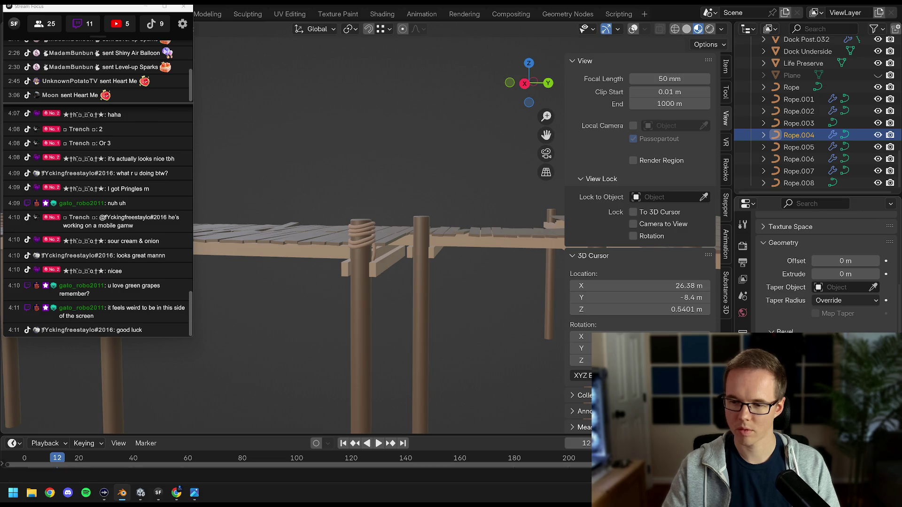
{"action": "scroll", "coordinate": [794, 295], "scroll_direction": "up", "scroll_amount": 5}
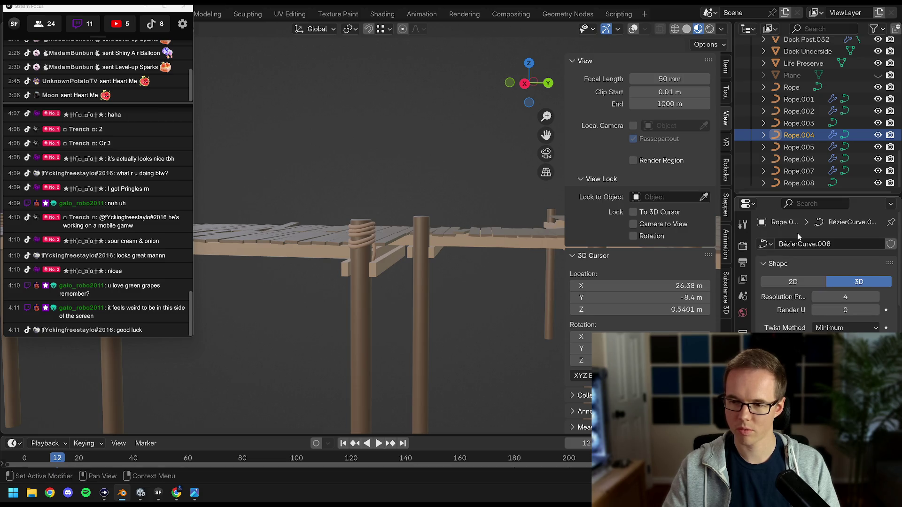
{"action": "key", "text": "Return"}
{"action": "scroll", "coordinate": [828, 273], "scroll_direction": "down", "scroll_amount": 5}
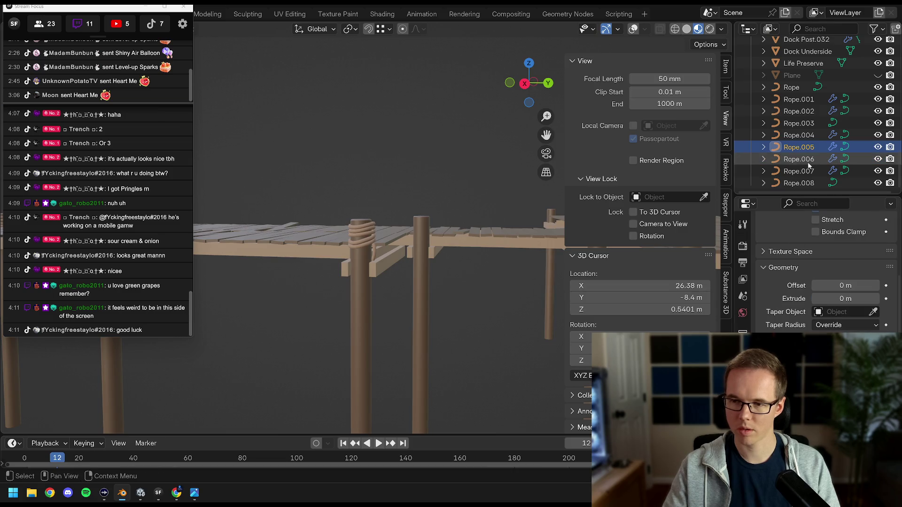
{"action": "scroll", "coordinate": [797, 324], "scroll_direction": "up", "scroll_amount": 5}
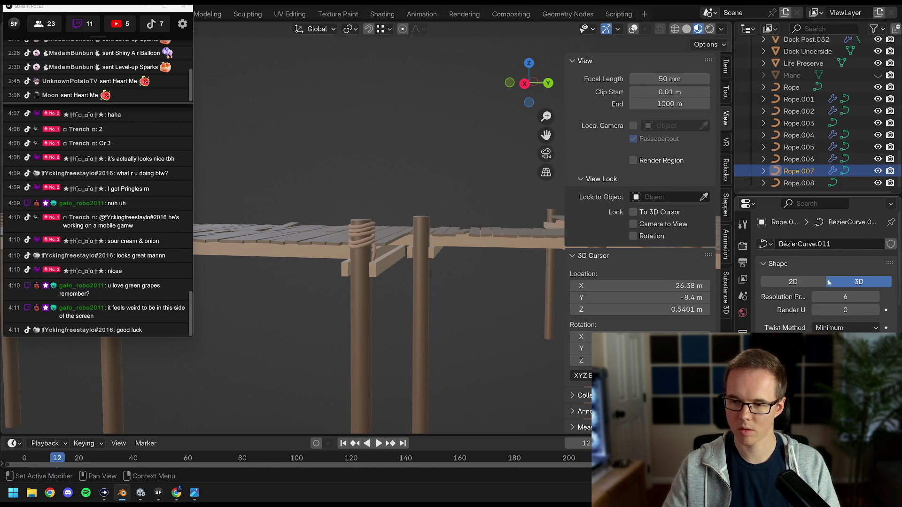
{"action": "scroll", "coordinate": [779, 307], "scroll_direction": "down", "scroll_amount": 6}
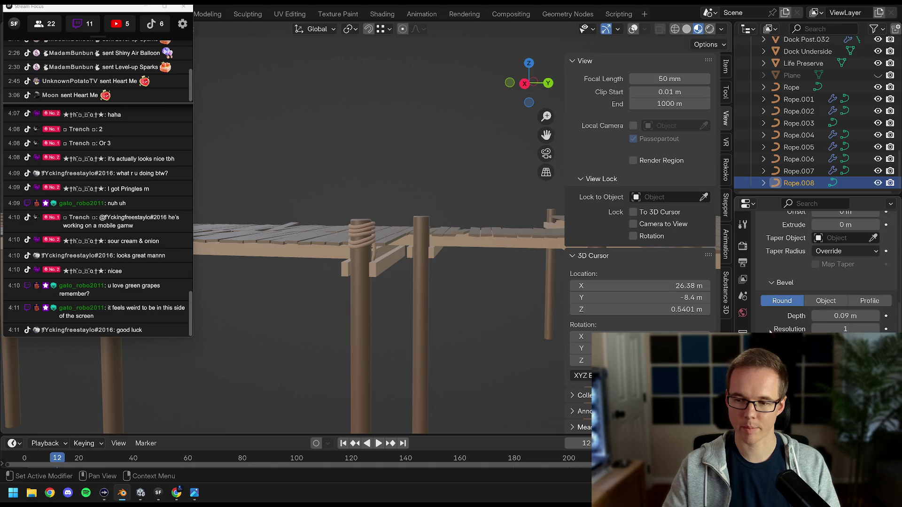
{"action": "scroll", "coordinate": [799, 310], "scroll_direction": "up", "scroll_amount": 6}
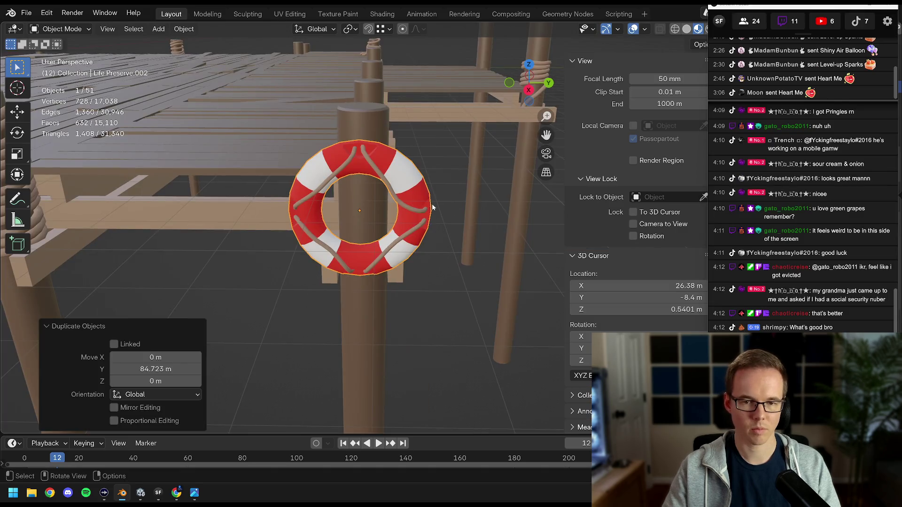
Duplicate the life preserver, move the copy along X to another post, and rotate it 90°
{"action": "scroll", "coordinate": [384, 226], "scroll_direction": "down", "scroll_amount": 8}
{"action": "mouse_move", "coordinate": [346, 239]}
{"action": "left_mouse_down"}
{"action": "mouse_move", "coordinate": [408, 227]}
{"action": "mouse_move", "coordinate": [456, 233]}
{"action": "mouse_move", "coordinate": [353, 236]}
{"action": "mouse_move", "coordinate": [319, 259]}
{"action": "mouse_move", "coordinate": [371, 254]}
{"action": "mouse_move", "coordinate": [348, 258]}
{"action": "mouse_move", "coordinate": [266, 257]}
{"action": "mouse_move", "coordinate": [424, 228]}
{"action": "mouse_move", "coordinate": [276, 238]}
{"action": "mouse_move", "coordinate": [345, 233]}
{"action": "mouse_move", "coordinate": [295, 251]}
{"action": "mouse_move", "coordinate": [430, 234]}
{"action": "mouse_move", "coordinate": [251, 271]}
{"action": "left_mouse_up"}
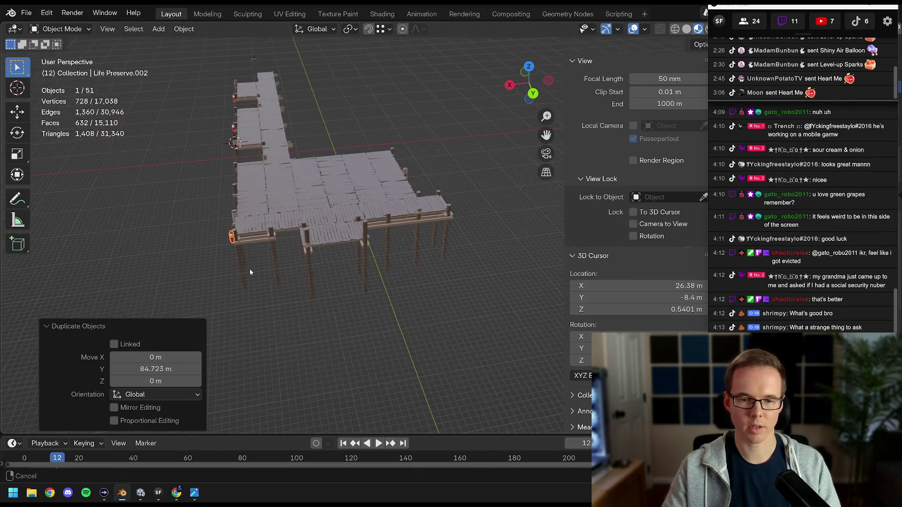
{"action": "key", "text": "shift+d"}
{"action": "key", "text": "x"}
{"action": "left_click", "coordinate": [388, 269]}
{"action": "scroll", "coordinate": [388, 269], "scroll_direction": "up", "scroll_amount": 5}
{"action": "key", "text": "r"}
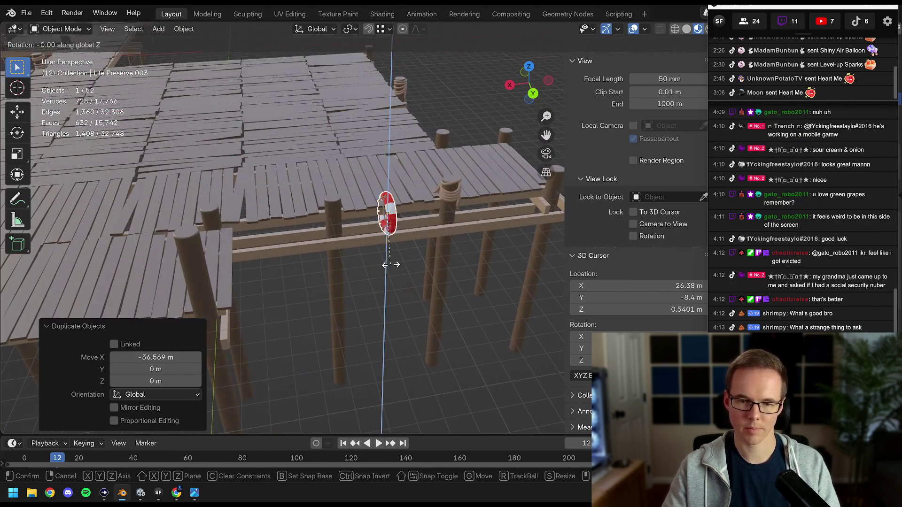
{"action": "type", "text": "90"}
{"action": "key", "text": "Return"}
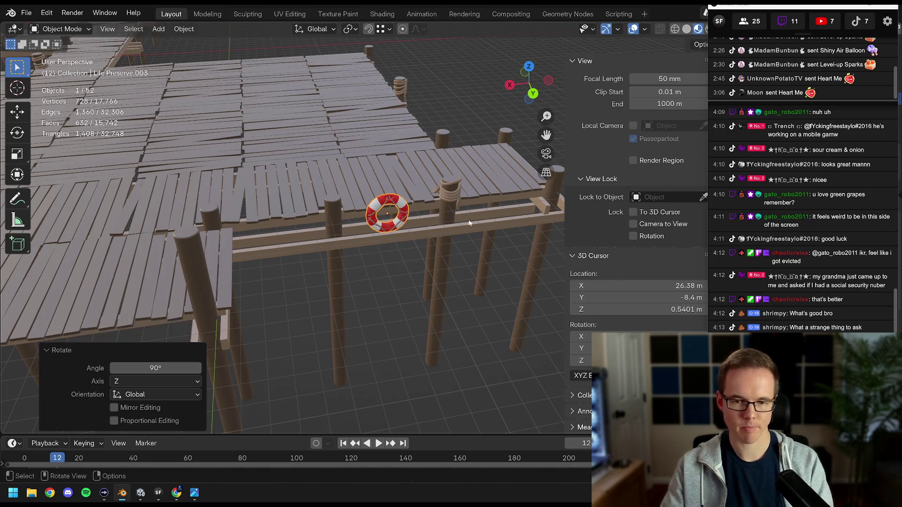
Move the copy about 3.25 m along X and 0.89 m along Y, snug against the post
{"action": "scroll", "coordinate": [420, 215], "scroll_direction": "up", "scroll_amount": 4}
{"action": "key", "text": "g"}
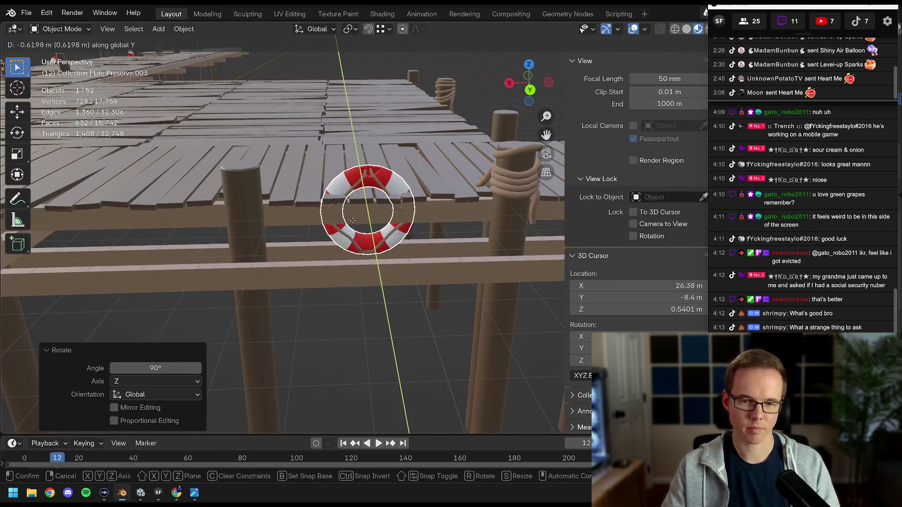
{"action": "key", "text": "x"}
{"action": "left_click", "coordinate": [296, 230]}
{"action": "scroll", "coordinate": [328, 218], "scroll_direction": "up", "scroll_amount": 4}
{"action": "scroll", "coordinate": [328, 215], "scroll_direction": "down", "scroll_amount": 4}
{"action": "key", "text": "g"}
{"action": "key", "text": "y"}
{"action": "left_click", "coordinate": [397, 244]}
{"action": "scroll", "coordinate": [397, 248], "scroll_direction": "up", "scroll_amount": 2}
{"action": "key", "text": "g"}
{"action": "key", "text": "y"}
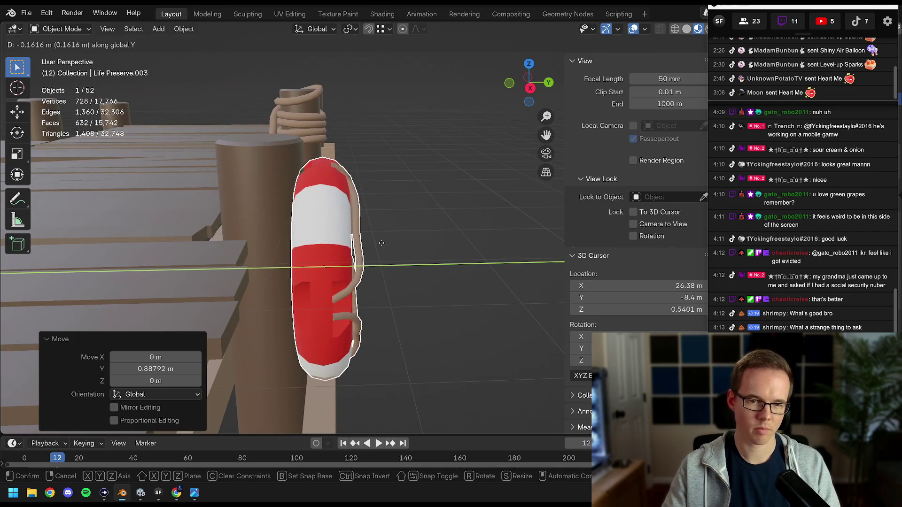
{"action": "left_click", "coordinate": [384, 243]}
{"action": "left_click", "coordinate": [380, 241]}
{"action": "scroll", "coordinate": [376, 242], "scroll_direction": "down", "scroll_amount": 6}
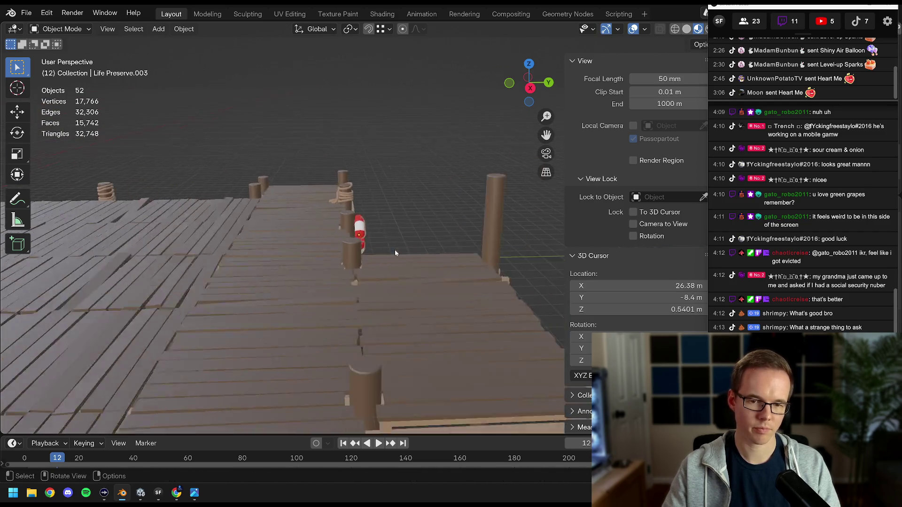
{"action": "mouse_move", "coordinate": [386, 240]}
{"action": "left_mouse_down"}
{"action": "mouse_move", "coordinate": [363, 234]}
{"action": "mouse_move", "coordinate": [382, 233]}
{"action": "mouse_move", "coordinate": [363, 240]}
{"action": "mouse_move", "coordinate": [404, 244]}
{"action": "mouse_move", "coordinate": [418, 255]}
{"action": "mouse_move", "coordinate": [323, 246]}
{"action": "mouse_move", "coordinate": [434, 242]}
{"action": "mouse_move", "coordinate": [425, 238]}
{"action": "left_mouse_up"}
Copy a life preserver to a post further along, turned -90°, and frame it from top view
{"action": "left_click", "coordinate": [477, 239]}
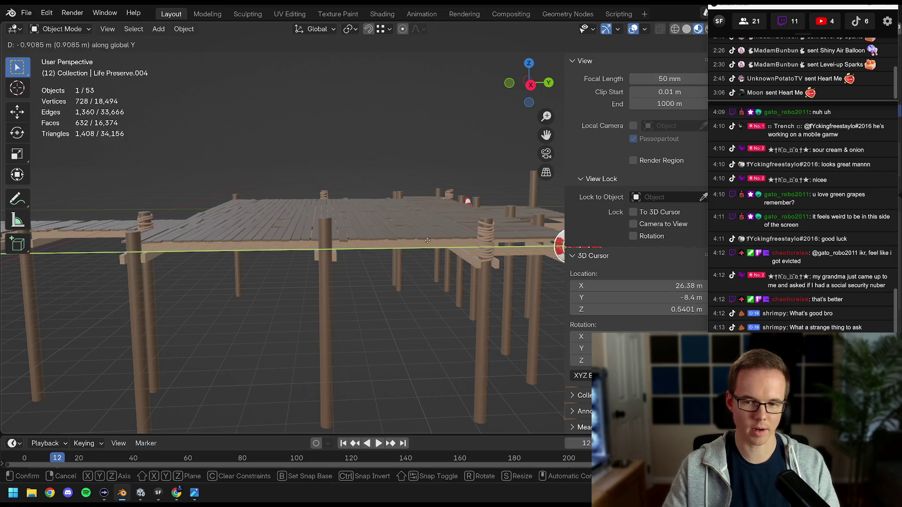
{"action": "left_click", "coordinate": [56, 259]}
{"action": "left_click_drag", "start_coordinate": [57, 259], "coordinate": [390, 230]}
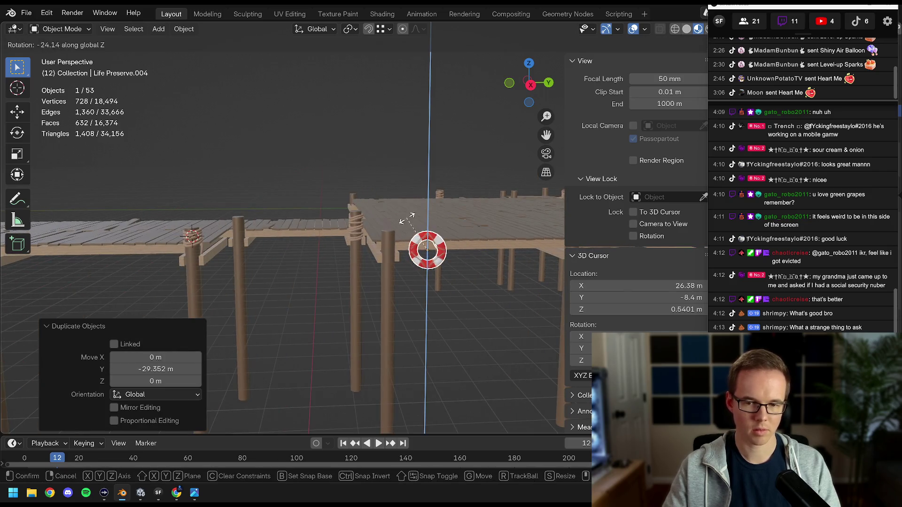
{"action": "key", "text": "Return"}
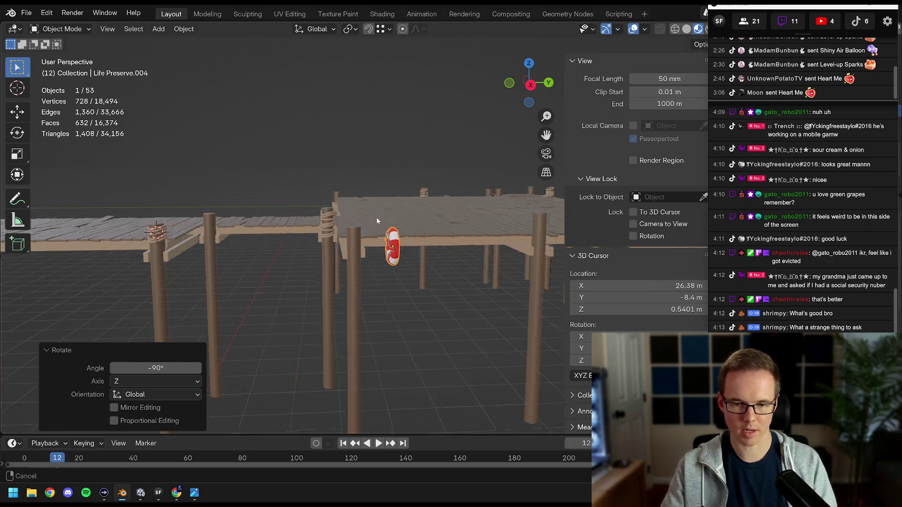
{"action": "scroll", "coordinate": [372, 230], "scroll_direction": "up", "scroll_amount": 3}
{"action": "key", "text": "KP_7"}
{"action": "key", "text": "KP_Decimal"}
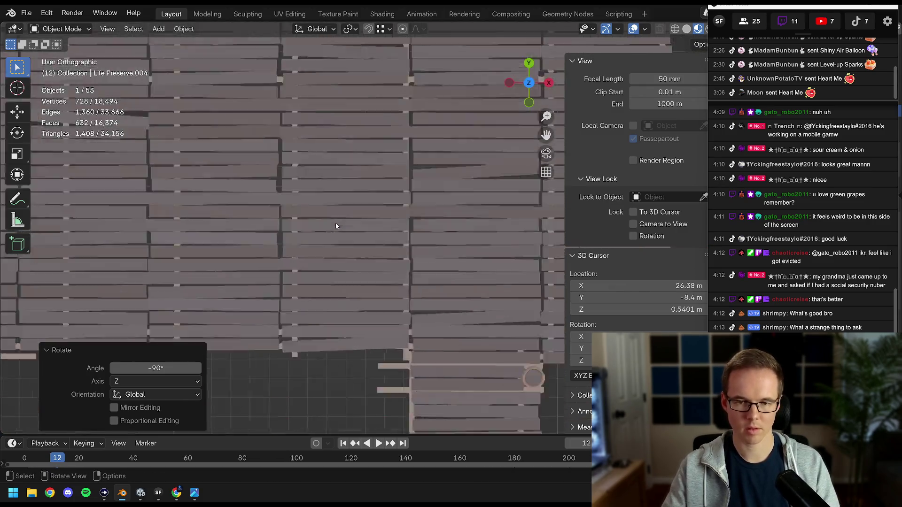
{"action": "scroll", "coordinate": [384, 174], "scroll_direction": "down", "scroll_amount": 5}
Place the new preserver beside its post and turn it 39°
{"action": "key", "text": "g"}
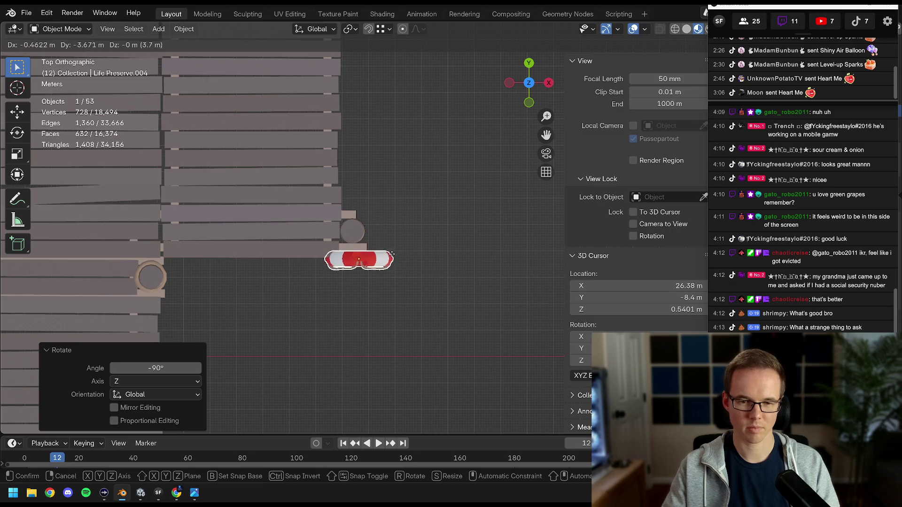
{"action": "left_click", "coordinate": [378, 264]}
{"action": "mouse_move", "coordinate": [378, 264]}
{"action": "left_mouse_down"}
{"action": "mouse_move", "coordinate": [303, 202]}
{"action": "mouse_move", "coordinate": [251, 193]}
{"action": "mouse_move", "coordinate": [317, 276]}
{"action": "mouse_move", "coordinate": [380, 268]}
{"action": "left_mouse_up"}
{"action": "key", "text": "r"}
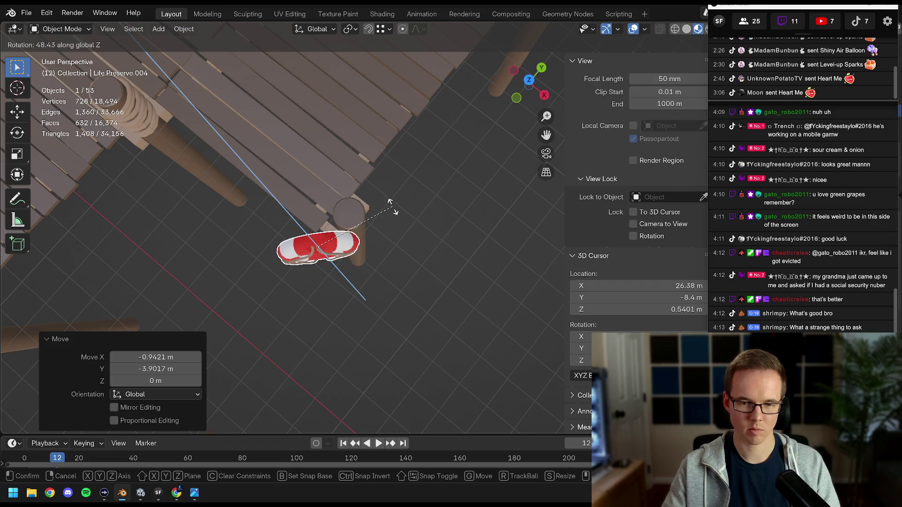
{"action": "left_click", "coordinate": [391, 221]}
Fine-tune the new preserver's position from top view and adjust its height
{"action": "key", "text": "KP_7"}
{"action": "key", "text": "g"}
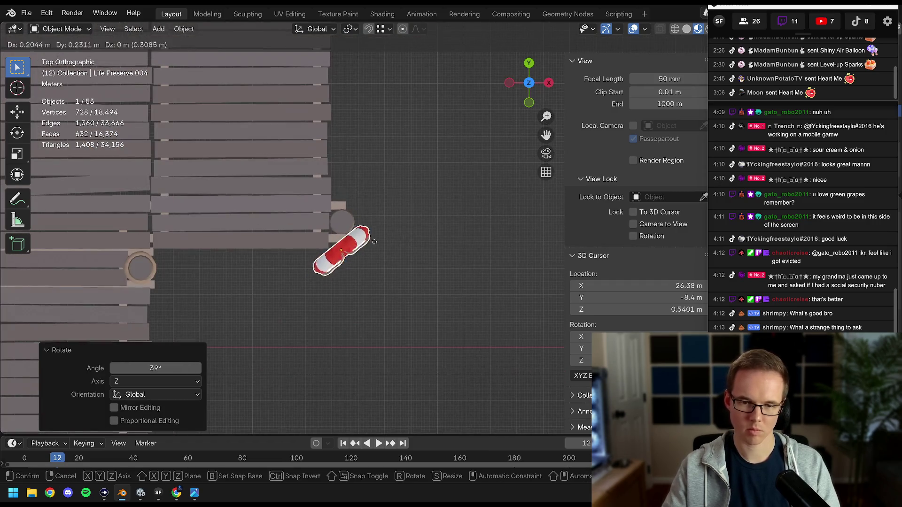
{"action": "left_click", "coordinate": [383, 235]}
{"action": "scroll", "coordinate": [382, 235], "scroll_direction": "up", "scroll_amount": 3}
{"action": "key", "text": "g"}
{"action": "left_click", "coordinate": [423, 223]}
{"action": "mouse_move", "coordinate": [423, 223]}
{"action": "left_mouse_down"}
{"action": "mouse_move", "coordinate": [330, 198]}
{"action": "mouse_move", "coordinate": [376, 227]}
{"action": "mouse_move", "coordinate": [509, 261]}
{"action": "mouse_move", "coordinate": [423, 237]}
{"action": "mouse_move", "coordinate": [288, 240]}
{"action": "left_mouse_up"}
{"action": "key", "text": "g"}
{"action": "key", "text": "z"}
{"action": "left_click", "coordinate": [384, 227]}
{"action": "key", "text": "alt+a"}
Lower Life Preserve.002 about 0.31 m, turn it 10.4°, and nudge it against its post
{"action": "scroll", "coordinate": [423, 238], "scroll_direction": "down", "scroll_amount": 5}
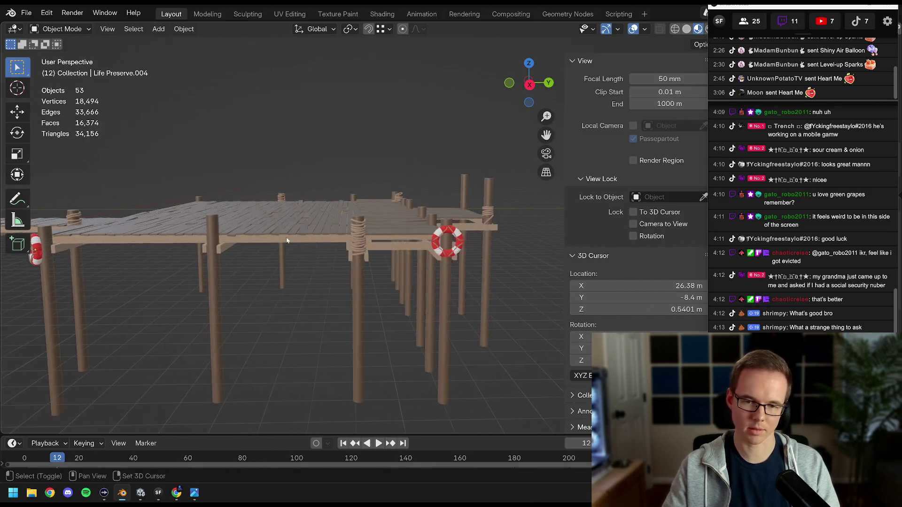
{"action": "scroll", "coordinate": [373, 247], "scroll_direction": "up", "scroll_amount": 5}
{"action": "mouse_move", "coordinate": [373, 247]}
{"action": "left_mouse_down"}
{"action": "mouse_move", "coordinate": [323, 268]}
{"action": "mouse_move", "coordinate": [338, 244]}
{"action": "mouse_move", "coordinate": [349, 261]}
{"action": "mouse_move", "coordinate": [379, 247]}
{"action": "mouse_move", "coordinate": [393, 204]}
{"action": "mouse_move", "coordinate": [412, 281]}
{"action": "mouse_move", "coordinate": [458, 222]}
{"action": "mouse_move", "coordinate": [436, 263]}
{"action": "mouse_move", "coordinate": [423, 221]}
{"action": "left_mouse_up"}
{"action": "left_click", "coordinate": [386, 221]}
{"action": "key", "text": "g"}
{"action": "key", "text": "z"}
{"action": "left_click", "coordinate": [398, 213]}
{"action": "key", "text": "r"}
{"action": "key", "text": "z"}
{"action": "left_click", "coordinate": [459, 201]}
{"action": "key", "text": "KP_7"}
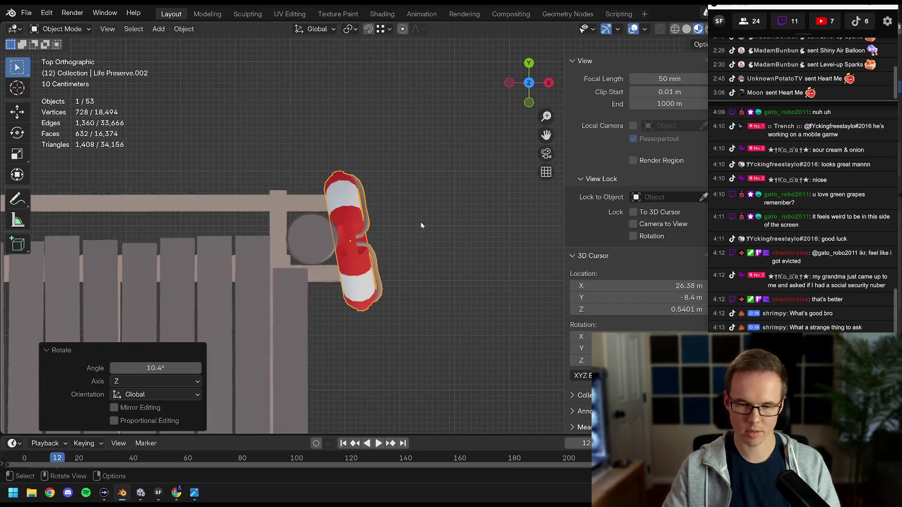
{"action": "key", "text": "g"}
{"action": "left_click", "coordinate": [380, 216]}
{"action": "mouse_move", "coordinate": [380, 215]}
{"action": "left_mouse_down"}
{"action": "mouse_move", "coordinate": [312, 218]}
{"action": "mouse_move", "coordinate": [446, 197]}
{"action": "mouse_move", "coordinate": [385, 214]}
{"action": "left_mouse_up"}
Save Dock.blend and look down on the whole dock from top view
{"action": "key", "text": "ctrl+s"}
{"action": "key", "text": "KP_Decimal"}
{"action": "scroll", "coordinate": [353, 268], "scroll_direction": "down", "scroll_amount": 5}
{"action": "left_click", "coordinate": [324, 326]}
{"action": "mouse_move", "coordinate": [324, 326]}
{"action": "left_mouse_down"}
{"action": "mouse_move", "coordinate": [461, 280]}
{"action": "mouse_move", "coordinate": [307, 249]}
{"action": "left_mouse_up"}
{"action": "key", "text": "KP_7"}
{"action": "scroll", "coordinate": [461, 281], "scroll_direction": "down", "scroll_amount": 3}
{"action": "scroll", "coordinate": [308, 249], "scroll_direction": "up", "scroll_amount": 8}
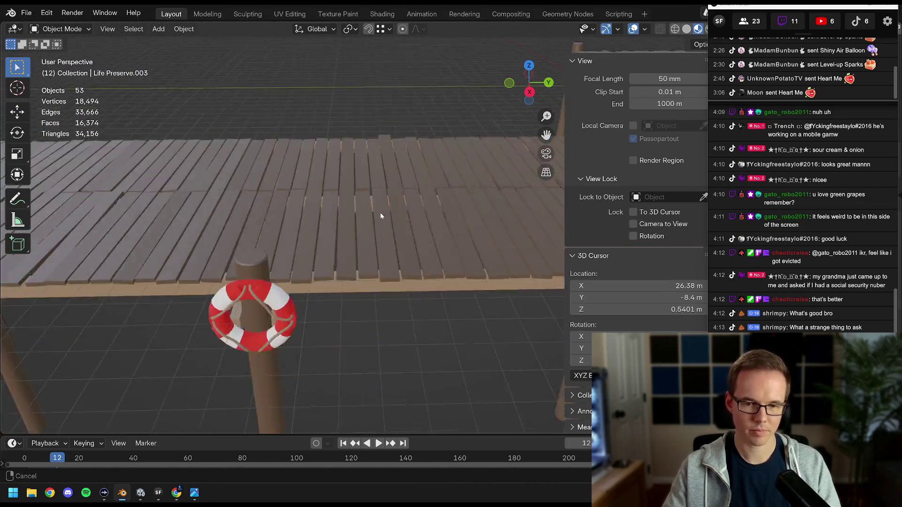
Turn the first life preserver -5.85° and shift it along Y onto its post
{"action": "left_click", "coordinate": [409, 219]}
{"action": "scroll", "coordinate": [376, 244], "scroll_direction": "down", "scroll_amount": 3}
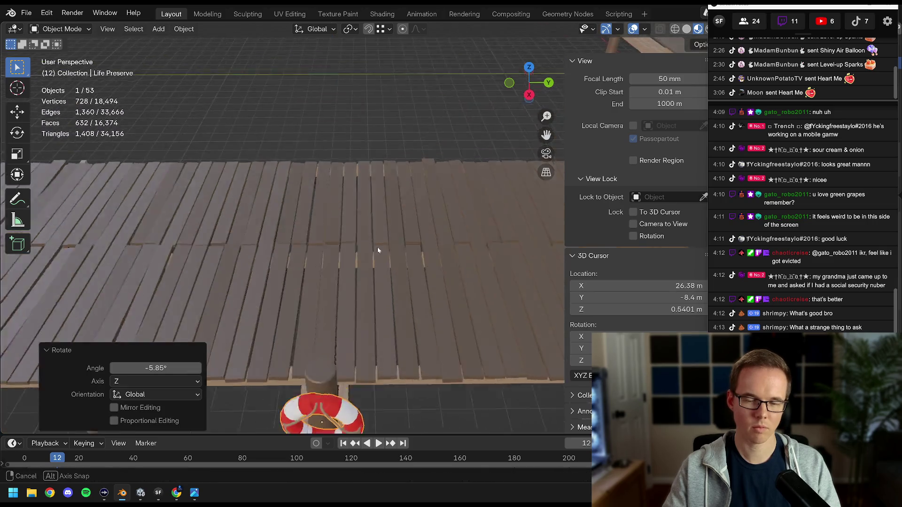
{"action": "left_click_drag", "start_coordinate": [367, 247], "coordinate": [337, 233]}
{"action": "scroll", "coordinate": [338, 254], "scroll_direction": "up", "scroll_amount": 5}
{"action": "scroll", "coordinate": [339, 278], "scroll_direction": "down", "scroll_amount": 4}
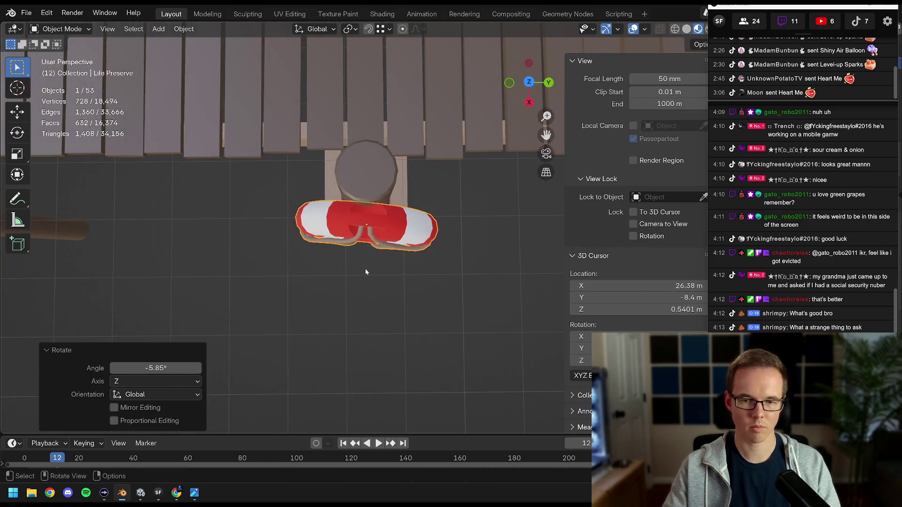
{"action": "mouse_move", "coordinate": [388, 254]}
{"action": "left_mouse_down"}
{"action": "mouse_move", "coordinate": [375, 262]}
{"action": "mouse_move", "coordinate": [393, 177]}
{"action": "left_mouse_up"}
{"action": "key", "text": "g"}
{"action": "key", "text": "y"}
{"action": "left_click", "coordinate": [396, 247]}
{"action": "scroll", "coordinate": [393, 177], "scroll_direction": "down", "scroll_amount": 4}
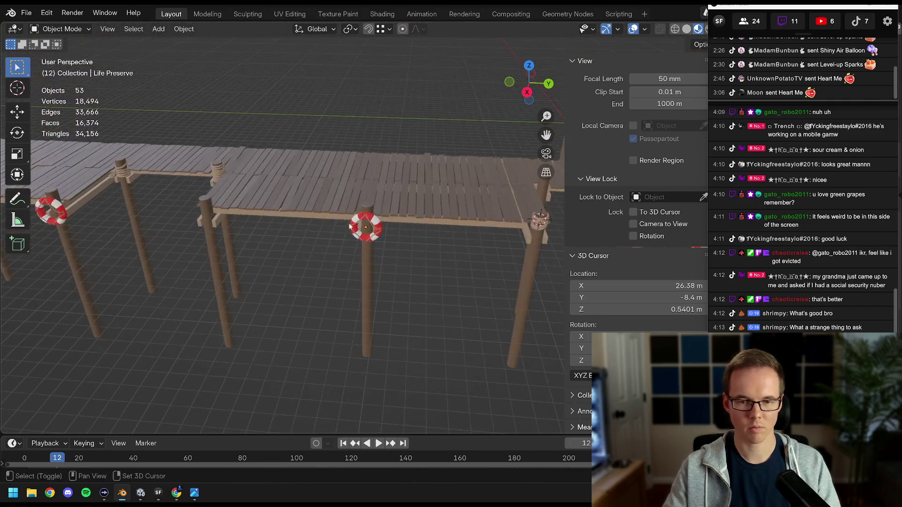
{"action": "scroll", "coordinate": [446, 314], "scroll_direction": "up", "scroll_amount": 5}
Turn Life Preserve.001 4.95°, shift it about 0.048 m along Y, and save Dock.blend
{"action": "left_click", "coordinate": [325, 240]}
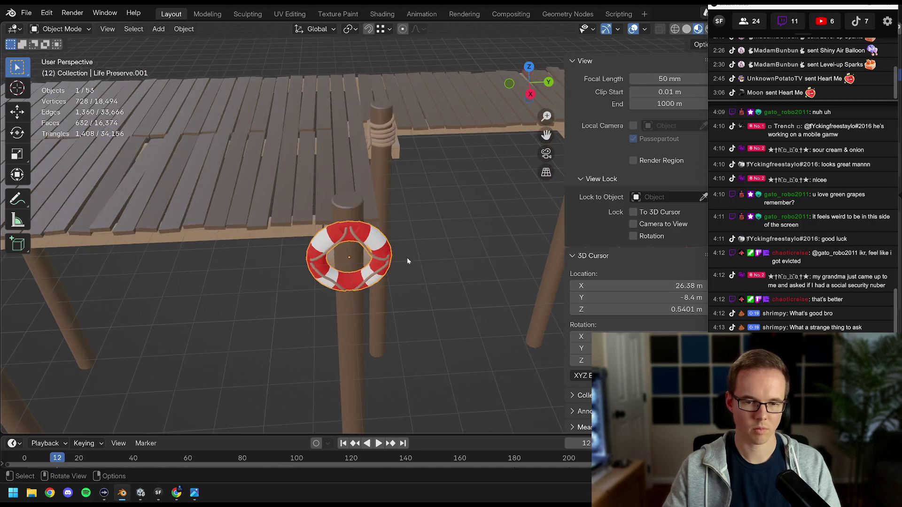
{"action": "scroll", "coordinate": [407, 257], "scroll_direction": "up", "scroll_amount": 2}
{"action": "key", "text": "r"}
{"action": "left_click", "coordinate": [424, 262]}
{"action": "key", "text": "g"}
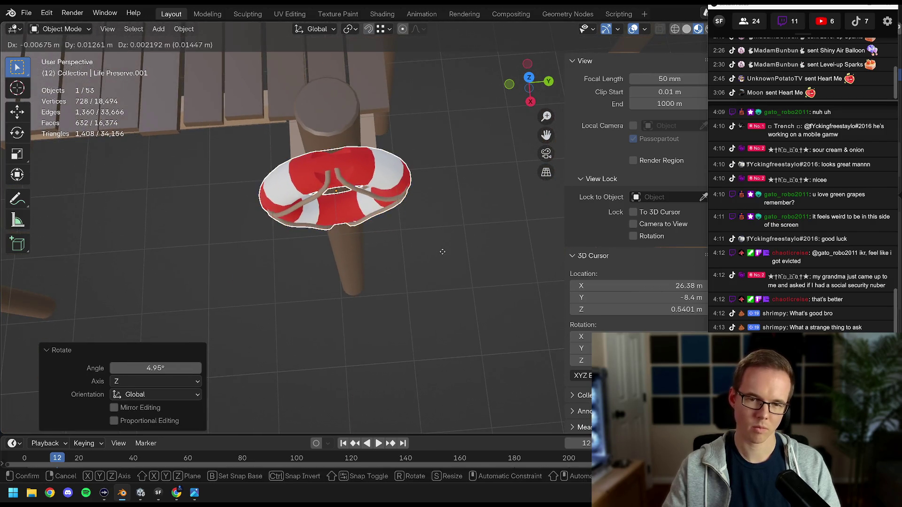
{"action": "left_click", "coordinate": [444, 254]}
{"action": "left_click_drag", "start_coordinate": [441, 267], "coordinate": [442, 271]}
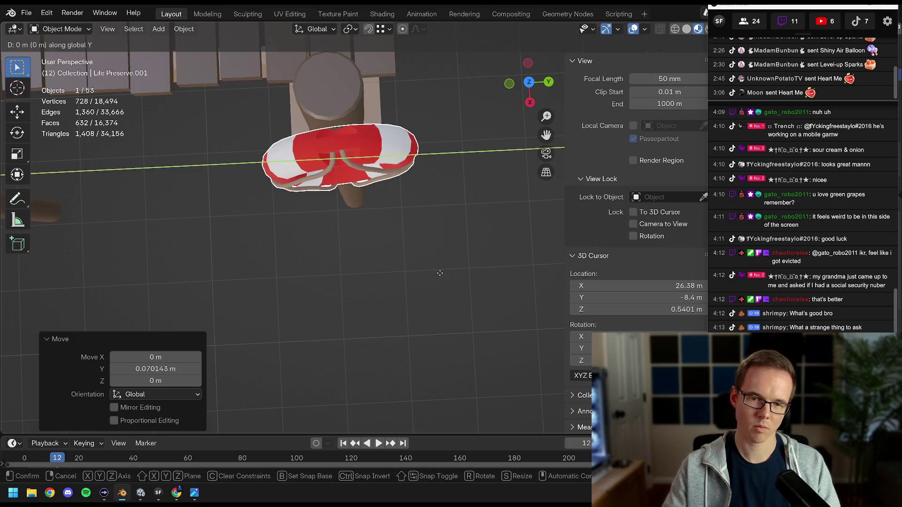
{"action": "scroll", "coordinate": [381, 284], "scroll_direction": "down", "scroll_amount": 5}
{"action": "mouse_move", "coordinate": [381, 284]}
{"action": "left_mouse_down"}
{"action": "mouse_move", "coordinate": [418, 270]}
{"action": "mouse_move", "coordinate": [345, 275]}
{"action": "mouse_move", "coordinate": [308, 289]}
{"action": "mouse_move", "coordinate": [339, 302]}
{"action": "mouse_move", "coordinate": [294, 308]}
{"action": "mouse_move", "coordinate": [381, 280]}
{"action": "mouse_move", "coordinate": [362, 276]}
{"action": "mouse_move", "coordinate": [379, 266]}
{"action": "mouse_move", "coordinate": [358, 255]}
{"action": "mouse_move", "coordinate": [287, 243]}
{"action": "left_mouse_up"}
{"action": "key", "text": "alt+a"}
{"action": "key", "text": "ctrl+s"}
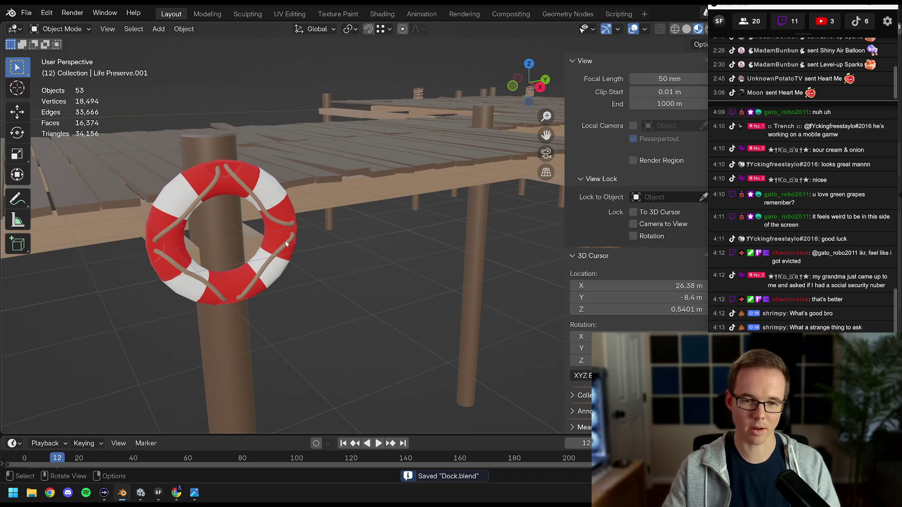
Review the dock from a wide orbit and save Dock.blend
{"action": "mouse_move", "coordinate": [343, 256]}
{"action": "left_mouse_down"}
{"action": "mouse_move", "coordinate": [428, 243]}
{"action": "mouse_move", "coordinate": [436, 229]}
{"action": "mouse_move", "coordinate": [386, 244]}
{"action": "mouse_move", "coordinate": [430, 209]}
{"action": "mouse_move", "coordinate": [415, 208]}
{"action": "left_mouse_up"}
{"action": "key", "text": "alt+a"}
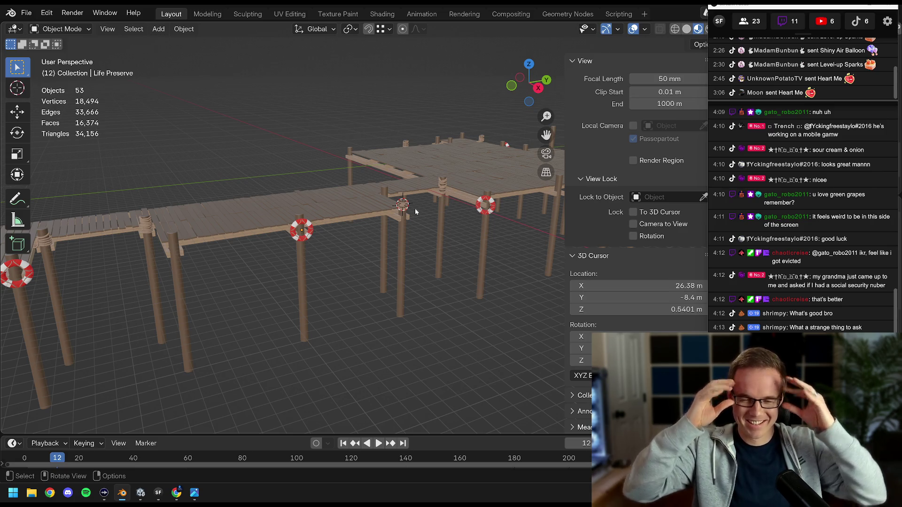
{"action": "mouse_move", "coordinate": [248, 322]}
{"action": "left_mouse_down"}
{"action": "mouse_move", "coordinate": [256, 281]}
{"action": "mouse_move", "coordinate": [362, 285]}
{"action": "mouse_move", "coordinate": [338, 292]}
{"action": "mouse_move", "coordinate": [421, 268]}
{"action": "mouse_move", "coordinate": [355, 277]}
{"action": "left_mouse_up"}
{"action": "key", "text": "ctrl+s"}
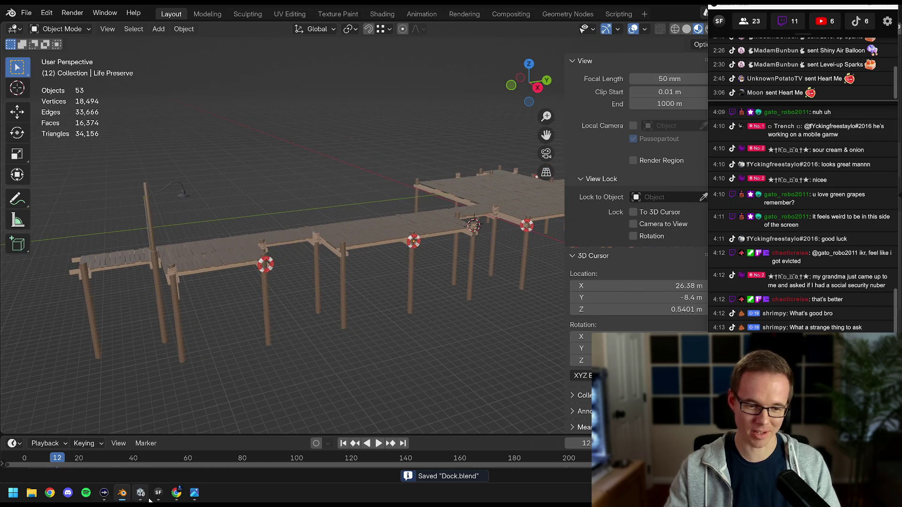
Switch to Unity and orbit the harbour scene toward the container yard
{"action": "left_click", "coordinate": [142, 494]}
{"action": "left_click", "coordinate": [461, 110]}
{"action": "mouse_move", "coordinate": [461, 110]}
{"action": "left_mouse_down"}
{"action": "mouse_move", "coordinate": [311, 191]}
{"action": "mouse_move", "coordinate": [345, 212]}
{"action": "left_mouse_up"}
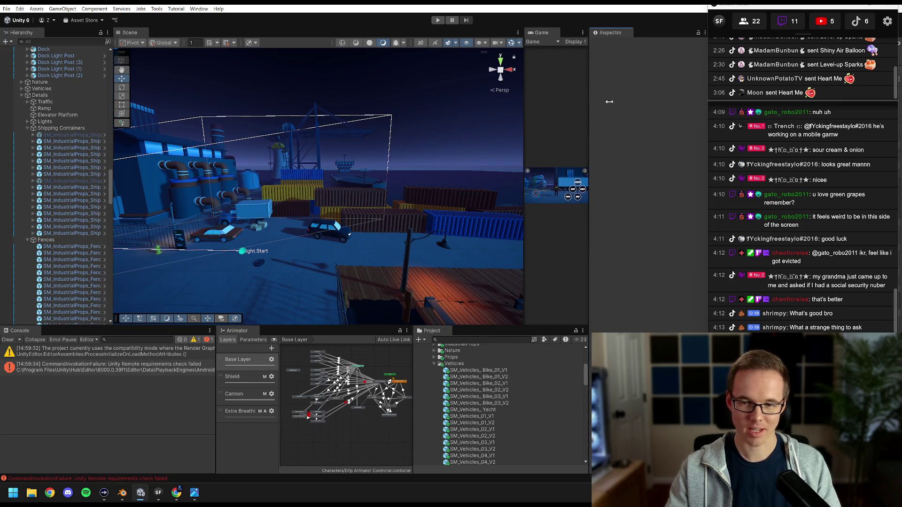
Enlarge the Scene view, orbit toward the pier and collapse the Details hierarchy group
{"action": "left_click_drag", "start_coordinate": [600, 100], "coordinate": [672, 108]}
{"action": "left_click_drag", "start_coordinate": [598, 109], "coordinate": [610, 109]}
{"action": "left_click_drag", "start_coordinate": [408, 198], "coordinate": [420, 220]}
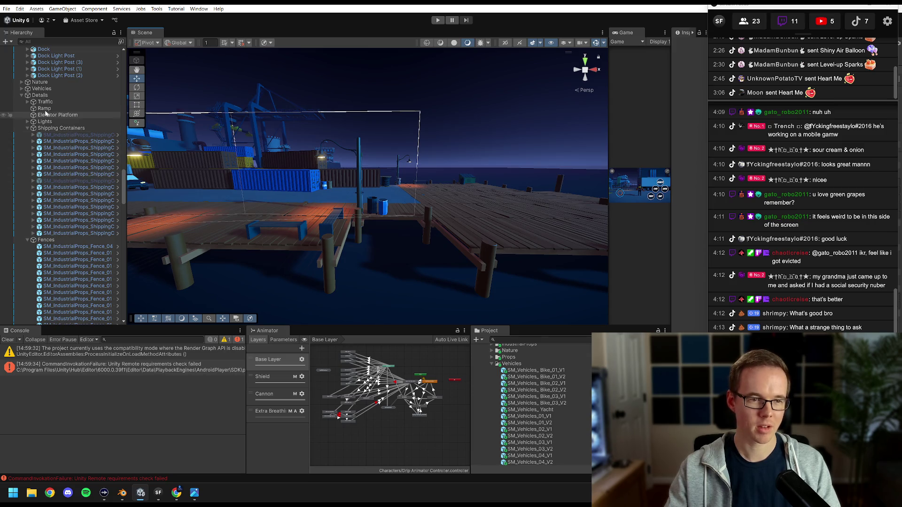
{"action": "left_click", "coordinate": [22, 96]}
{"action": "scroll", "coordinate": [43, 196], "scroll_direction": "up", "scroll_amount": 10}
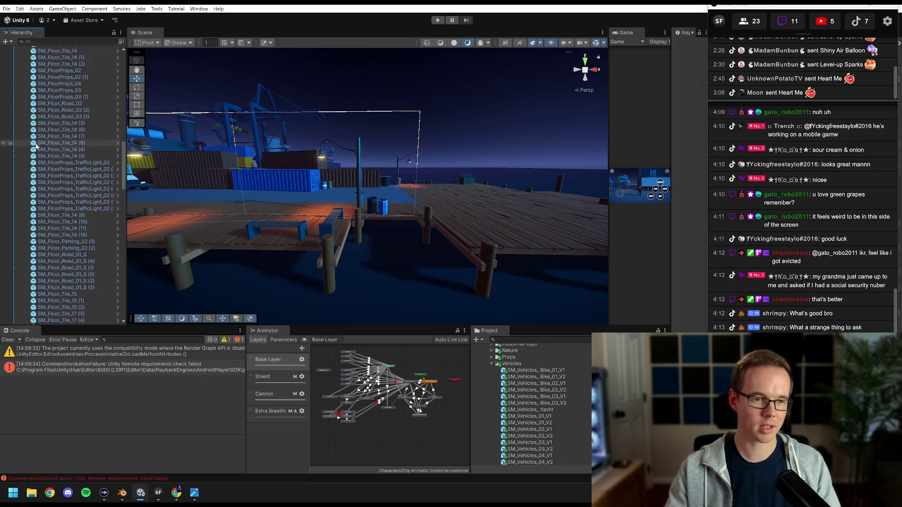
{"action": "scroll", "coordinate": [28, 188], "scroll_direction": "up", "scroll_amount": 5}
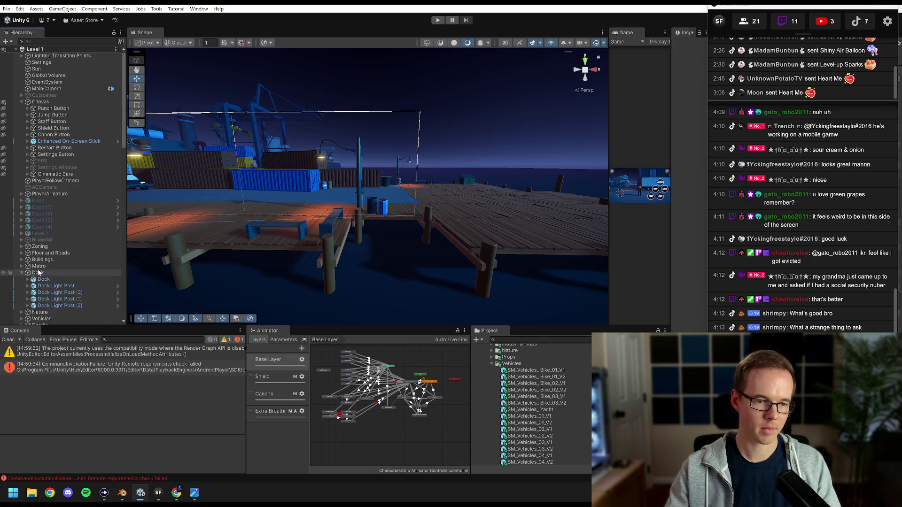
Select the imported Dock, check Dock Light Post, and lower the camera over the dock
{"action": "left_click", "coordinate": [39, 273]}
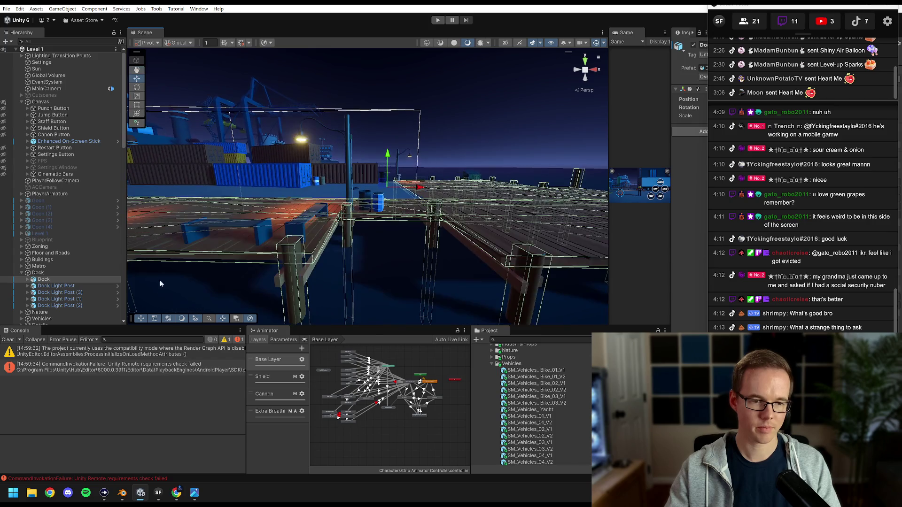
{"action": "left_click", "coordinate": [59, 286]}
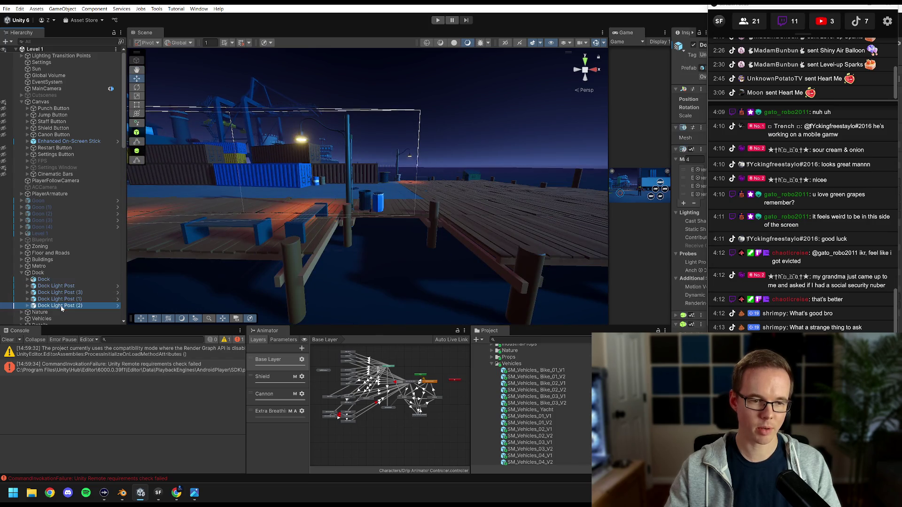
{"action": "left_click", "coordinate": [54, 281]}
{"action": "left_click_drag", "start_coordinate": [418, 223], "coordinate": [454, 207]}
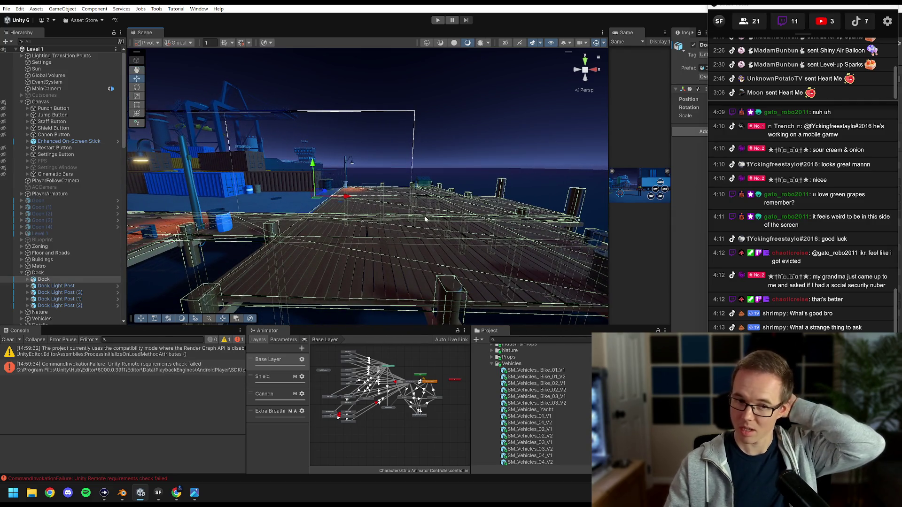
{"action": "left_click", "coordinate": [438, 105]}
{"action": "left_click_drag", "start_coordinate": [439, 105], "coordinate": [429, 145]}
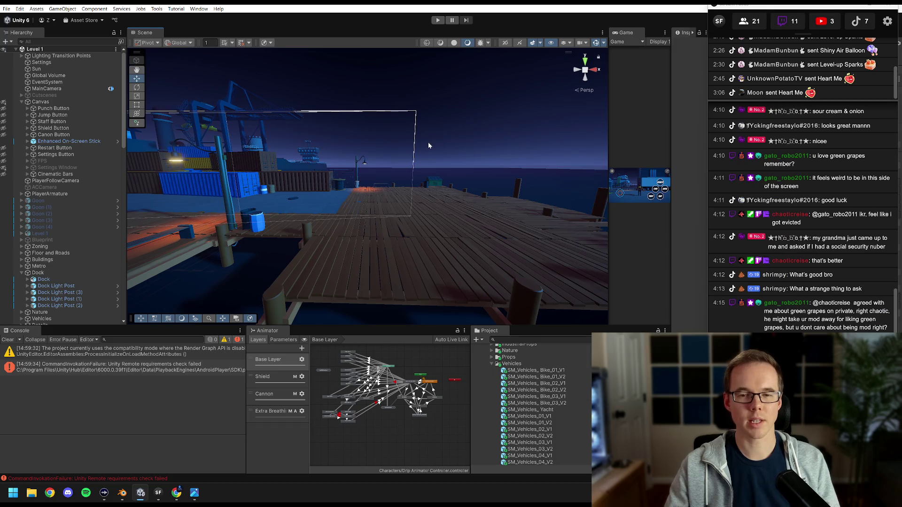
Expand Dock to list its collider, planks and posts in a wider Hierarchy, then return to Blender
{"action": "left_click", "coordinate": [44, 280]}
{"action": "left_click", "coordinate": [26, 280]}
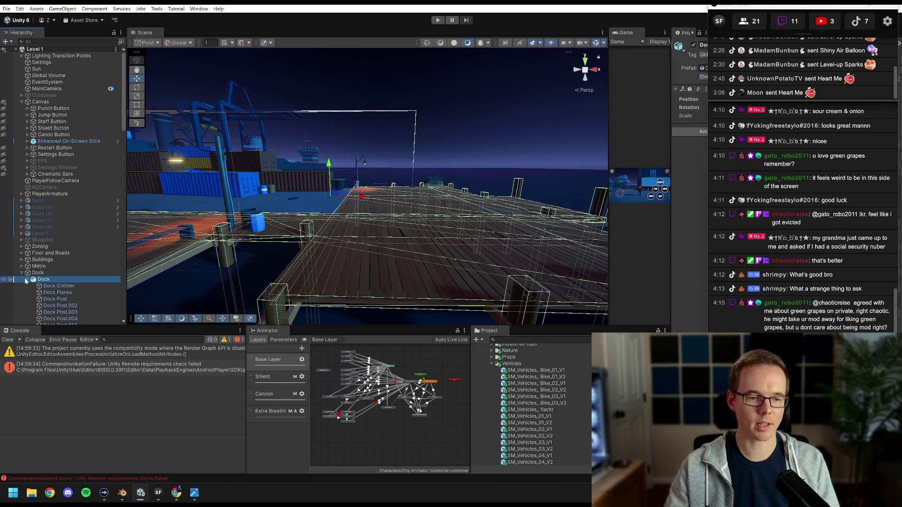
{"action": "scroll", "coordinate": [61, 280], "scroll_direction": "down", "scroll_amount": 8}
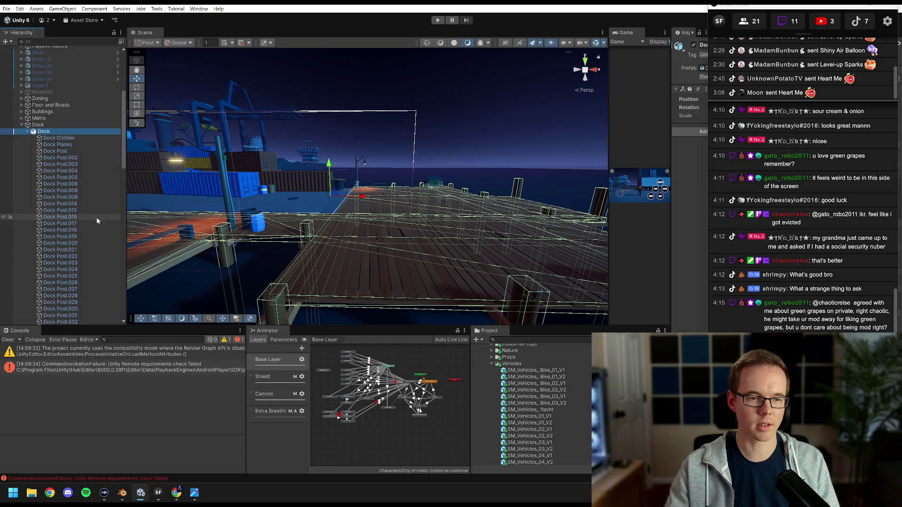
{"action": "left_click_drag", "start_coordinate": [127, 159], "coordinate": [165, 159]}
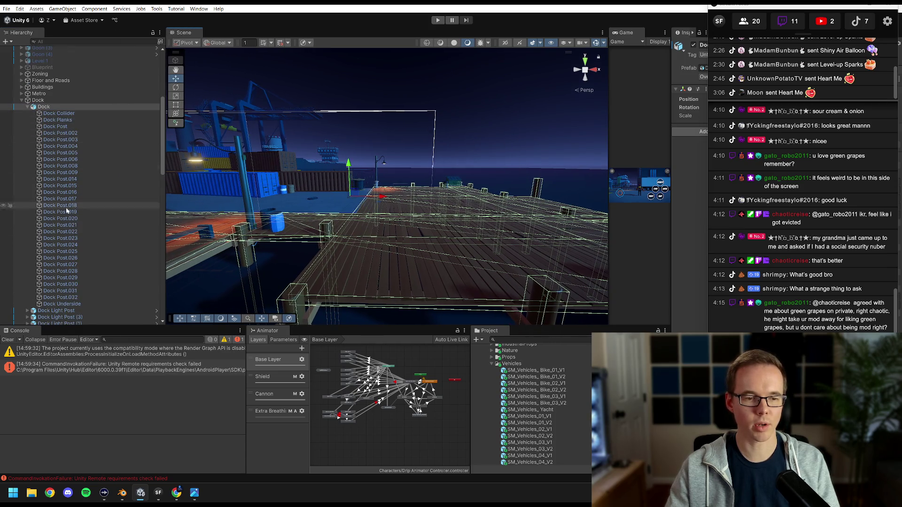
{"action": "left_click", "coordinate": [125, 500]}
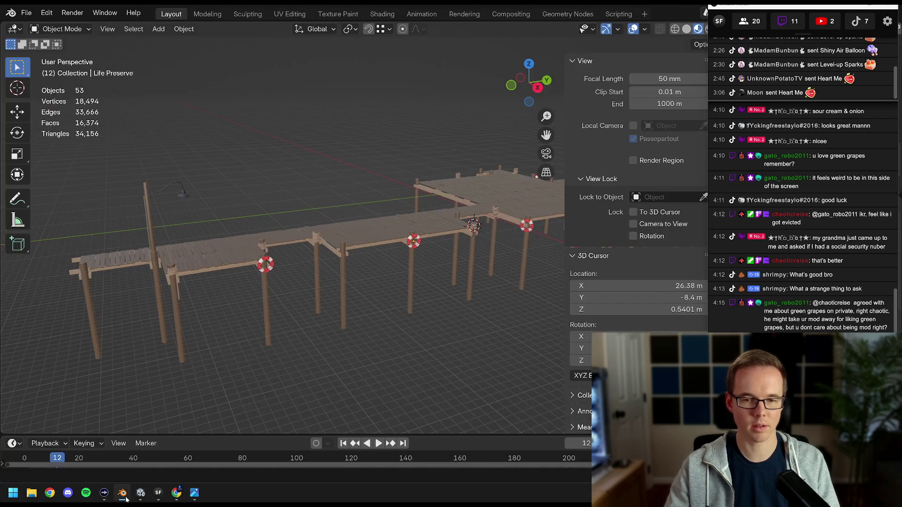
Unhide Dock Collider at the top of the Outliner, then select the dock's lamp post
{"action": "left_click_drag", "start_coordinate": [746, 17], "coordinate": [563, 55]}
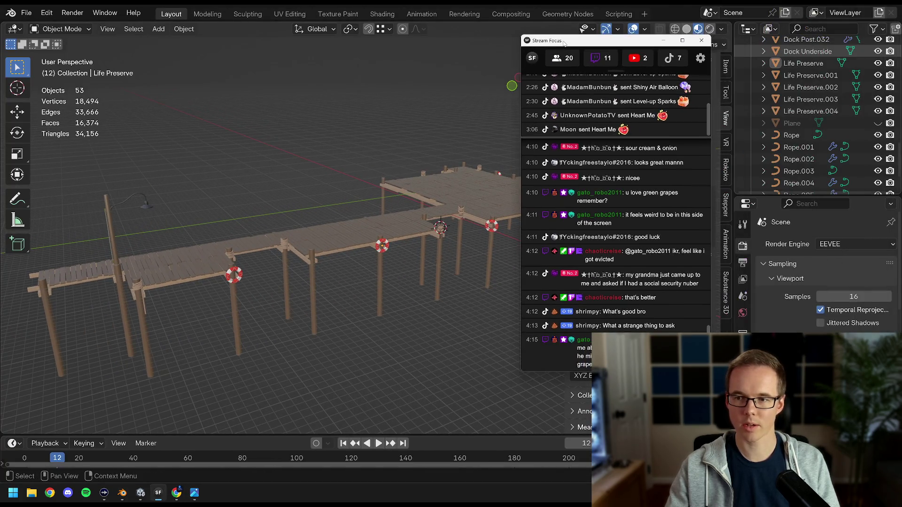
{"action": "scroll", "coordinate": [835, 149], "scroll_direction": "up", "scroll_amount": 3}
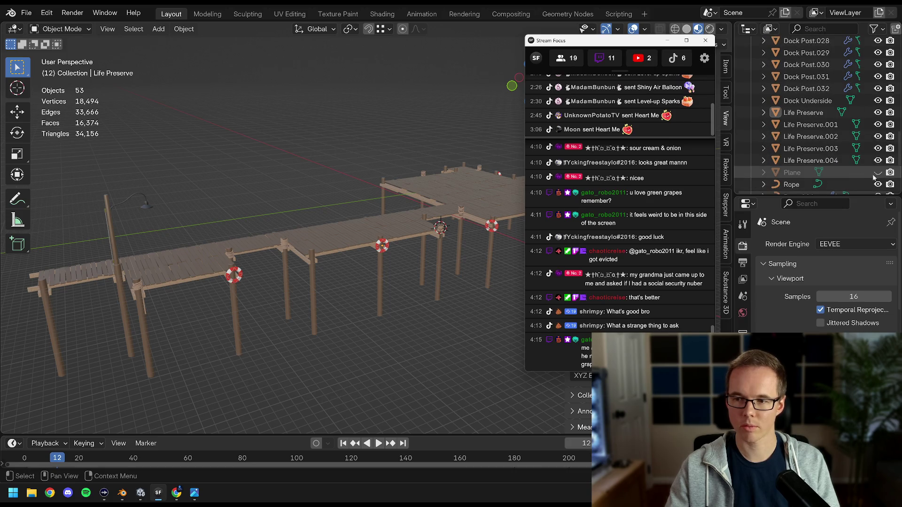
{"action": "scroll", "coordinate": [836, 141], "scroll_direction": "up", "scroll_amount": 5}
{"action": "scroll", "coordinate": [836, 132], "scroll_direction": "up", "scroll_amount": 10}
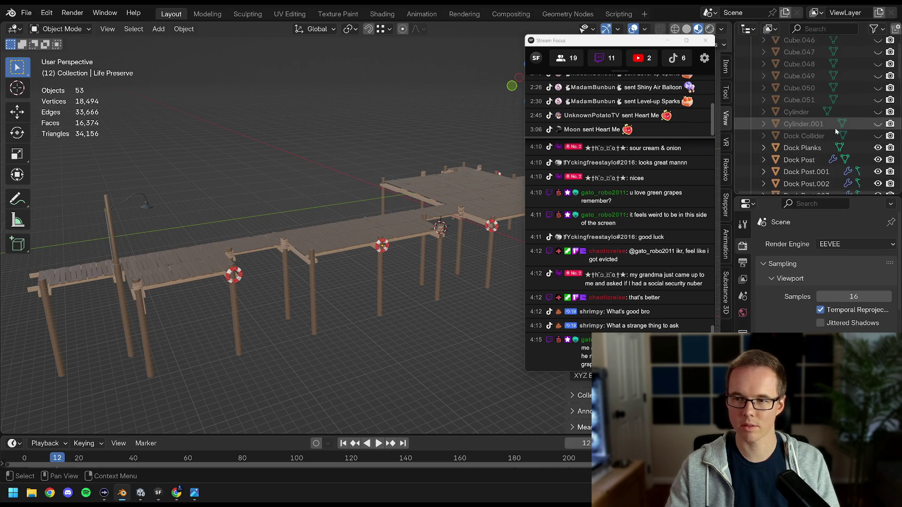
{"action": "left_click", "coordinate": [879, 67]}
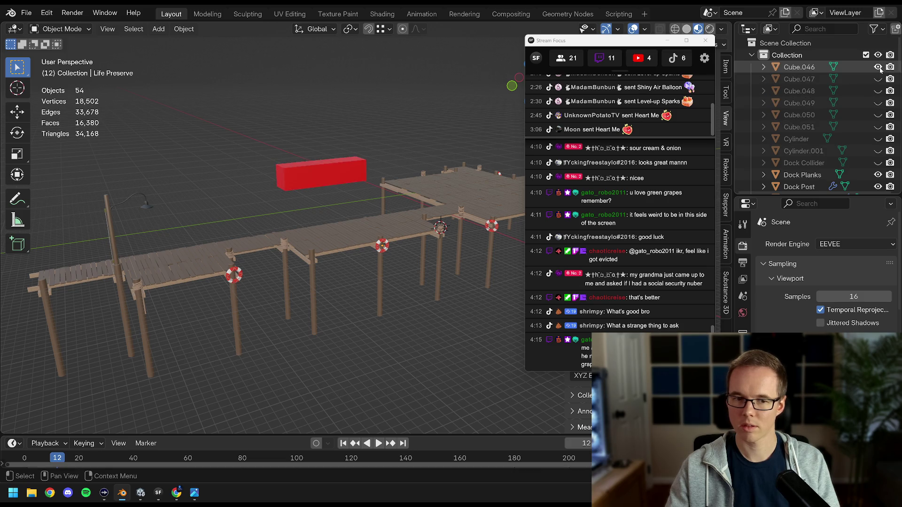
{"action": "left_click", "coordinate": [878, 67]}
{"action": "left_click", "coordinate": [878, 163]}
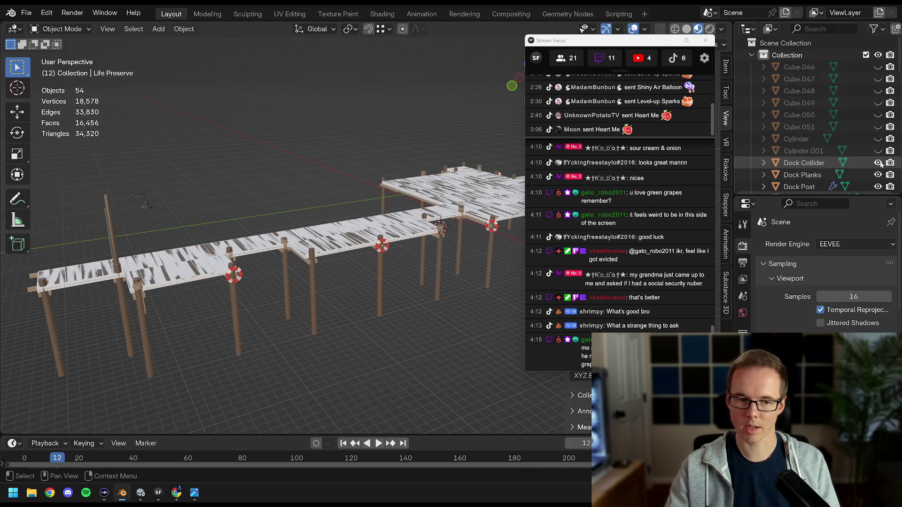
{"action": "left_click", "coordinate": [105, 209]}
{"action": "left_click_drag", "start_coordinate": [130, 218], "coordinate": [191, 220]}
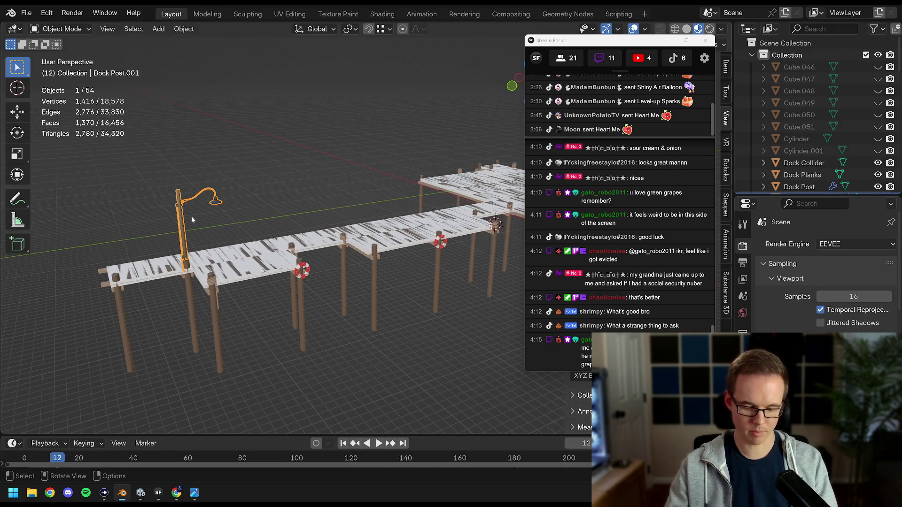
Hide the lamp post, frame the whole dock and save Dock.blend
{"action": "key", "text": "h"}
{"action": "key", "text": "a"}
{"action": "key", "text": "KP_Decimal"}
{"action": "key", "text": "alt+a"}
{"action": "key", "text": "ctrl+s"}
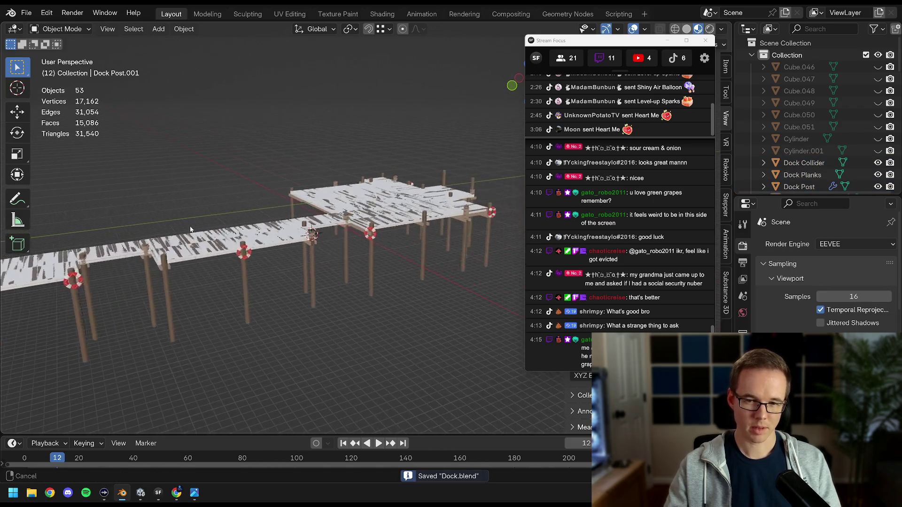
Select a lifebuoy on the dock, orbit closer to it and save again
{"action": "left_click_drag", "start_coordinate": [235, 244], "coordinate": [321, 243]}
{"action": "scroll", "coordinate": [301, 244], "scroll_direction": "up", "scroll_amount": 6}
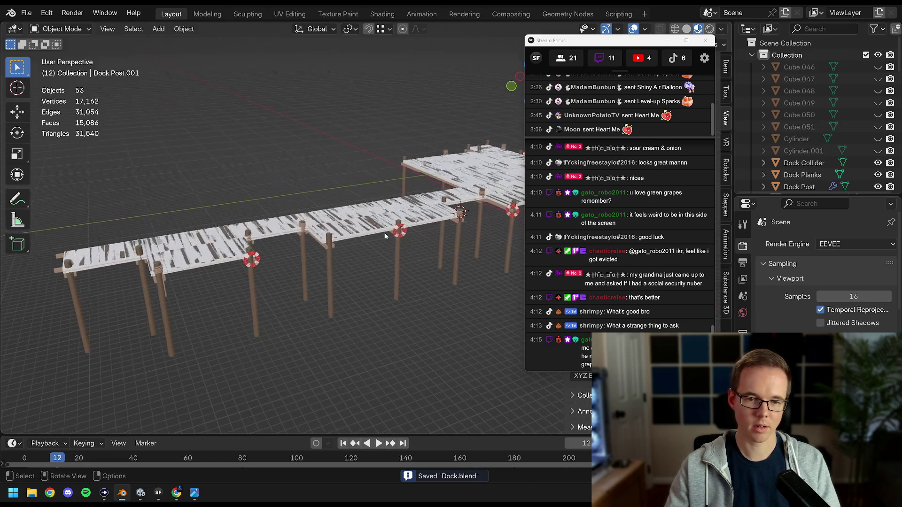
{"action": "scroll", "coordinate": [280, 245], "scroll_direction": "down", "scroll_amount": 5}
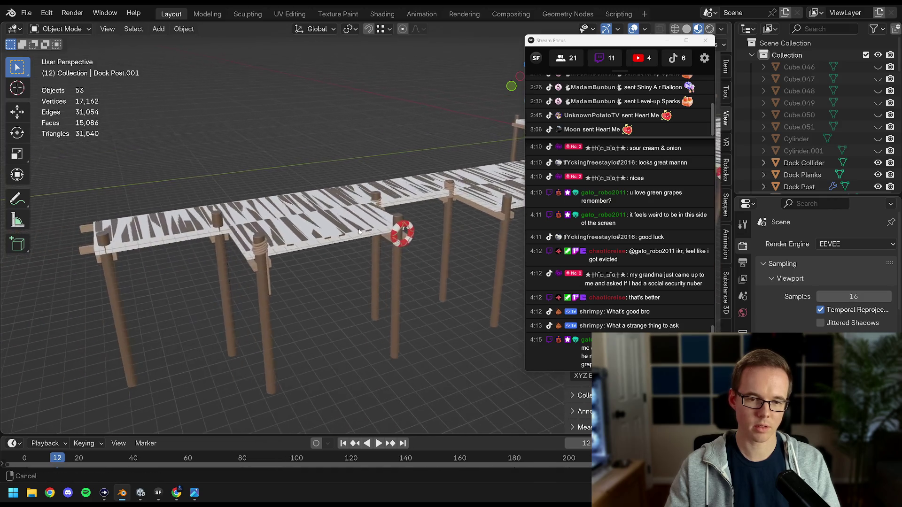
{"action": "left_click", "coordinate": [408, 232]}
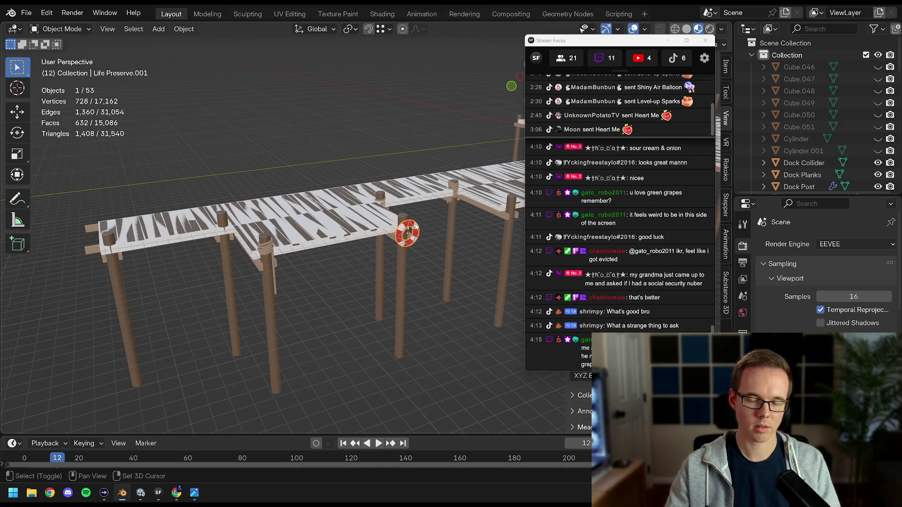
{"action": "mouse_move", "coordinate": [403, 228]}
{"action": "left_mouse_down"}
{"action": "mouse_move", "coordinate": [260, 244]}
{"action": "mouse_move", "coordinate": [267, 240]}
{"action": "left_mouse_up"}
{"action": "key", "text": "ctrl+s"}
Reselect the lifebuoy and show its transform values in the sidebar Item tab
{"action": "key", "text": "a"}
{"action": "left_click", "coordinate": [184, 260]}
{"action": "mouse_move", "coordinate": [610, 41]}
{"action": "left_mouse_down"}
{"action": "mouse_move", "coordinate": [788, 13]}
{"action": "mouse_move", "coordinate": [774, 117]}
{"action": "mouse_move", "coordinate": [763, 118]}
{"action": "left_mouse_up"}
{"action": "left_click", "coordinate": [726, 66]}
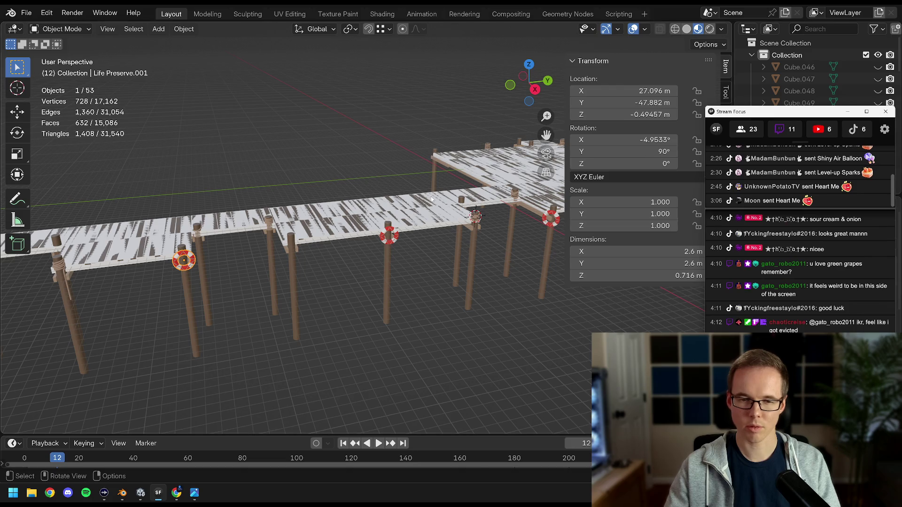
Inspect a Life Preserve together with Rope.002, undo the selection and save Dock.blend
{"action": "left_click", "coordinate": [390, 232]}
{"action": "left_click", "coordinate": [269, 227], "text": "shift"}
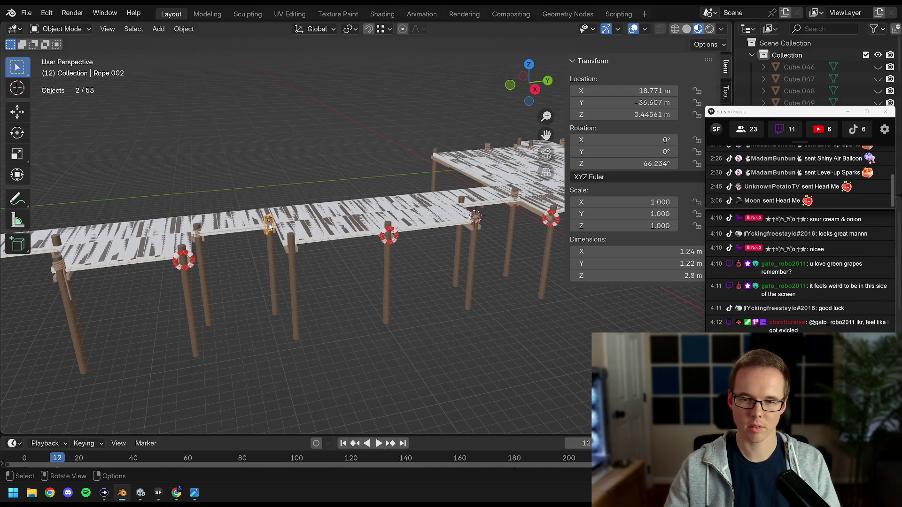
{"action": "left_click_drag", "start_coordinate": [268, 223], "coordinate": [310, 220]}
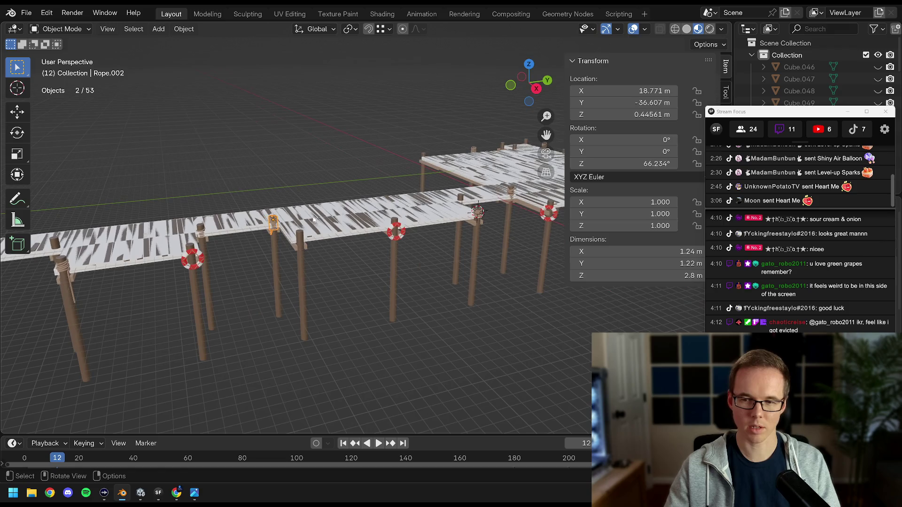
{"action": "key", "text": "ctrl+z"}
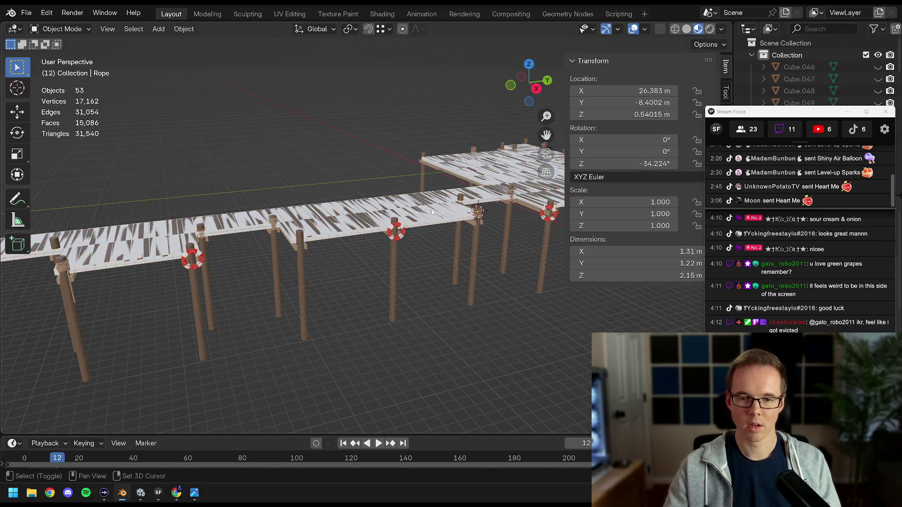
{"action": "left_click_drag", "start_coordinate": [481, 214], "coordinate": [486, 213]}
{"action": "key", "text": "ctrl+s"}
Move the chat window aside, narrow the transform panel, orbit the dock and save again
{"action": "mouse_move", "coordinate": [805, 120]}
{"action": "left_mouse_down"}
{"action": "mouse_move", "coordinate": [790, 48]}
{"action": "mouse_move", "coordinate": [807, 15]}
{"action": "left_mouse_up"}
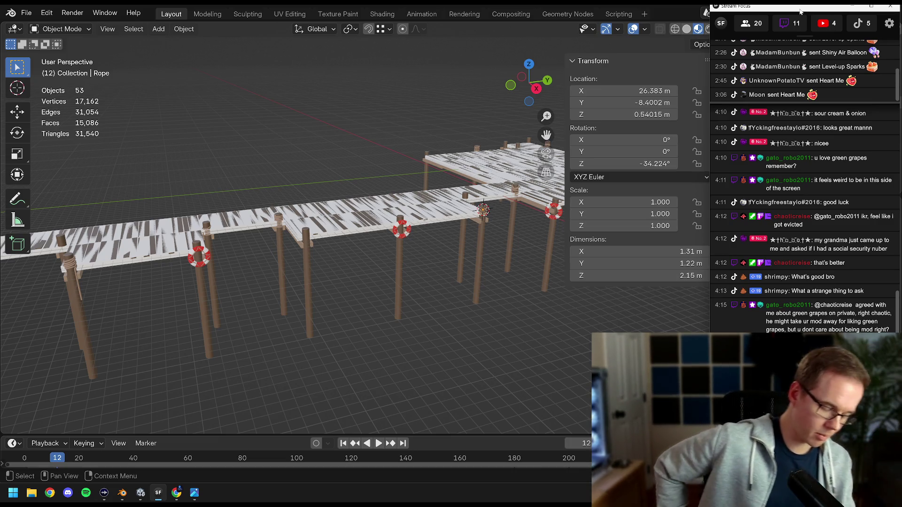
{"action": "left_click_drag", "start_coordinate": [425, 161], "coordinate": [429, 178]}
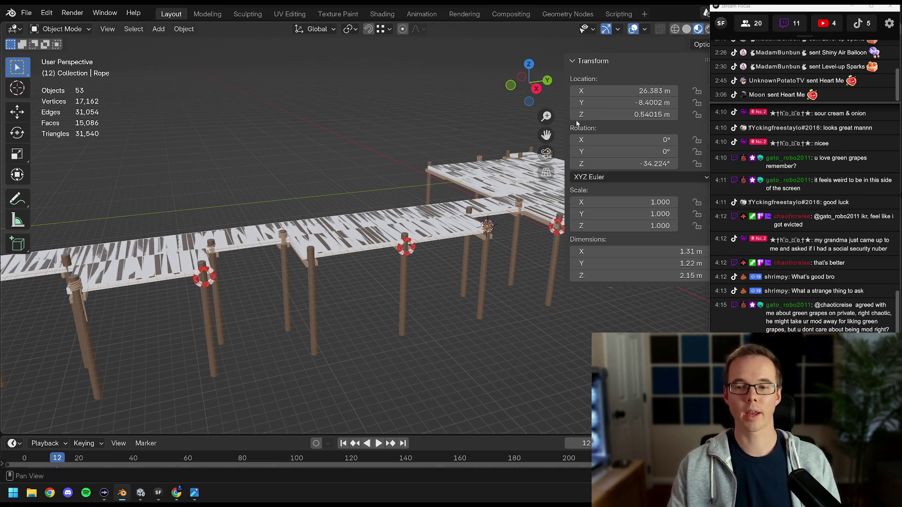
{"action": "left_click_drag", "start_coordinate": [567, 188], "coordinate": [593, 188]}
{"action": "mouse_move", "coordinate": [526, 190]}
{"action": "left_mouse_down"}
{"action": "mouse_move", "coordinate": [385, 210]}
{"action": "mouse_move", "coordinate": [407, 222]}
{"action": "left_mouse_up"}
{"action": "key", "text": "ctrl+s"}
{"action": "scroll", "coordinate": [397, 213], "scroll_direction": "down", "scroll_amount": 3}
{"action": "scroll", "coordinate": [404, 216], "scroll_direction": "up", "scroll_amount": 3}
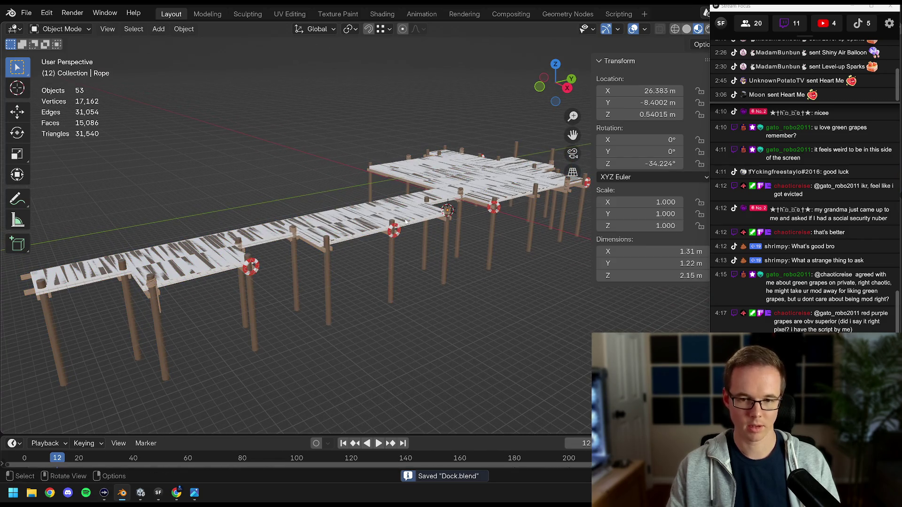
Select all dock objects and export them as FBX, overwriting Dock.fbx
{"action": "key", "text": "a"}
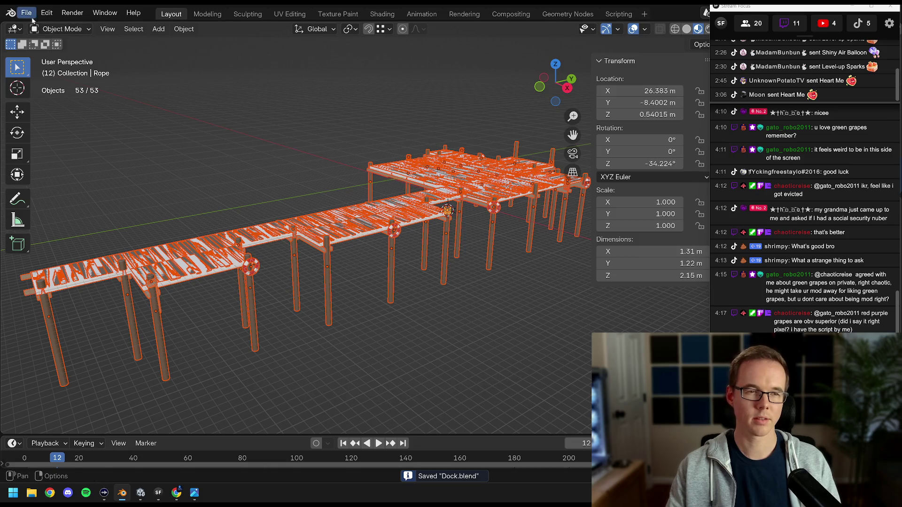
{"action": "left_click", "coordinate": [26, 12]}
{"action": "mouse_move", "coordinate": [69, 194]}
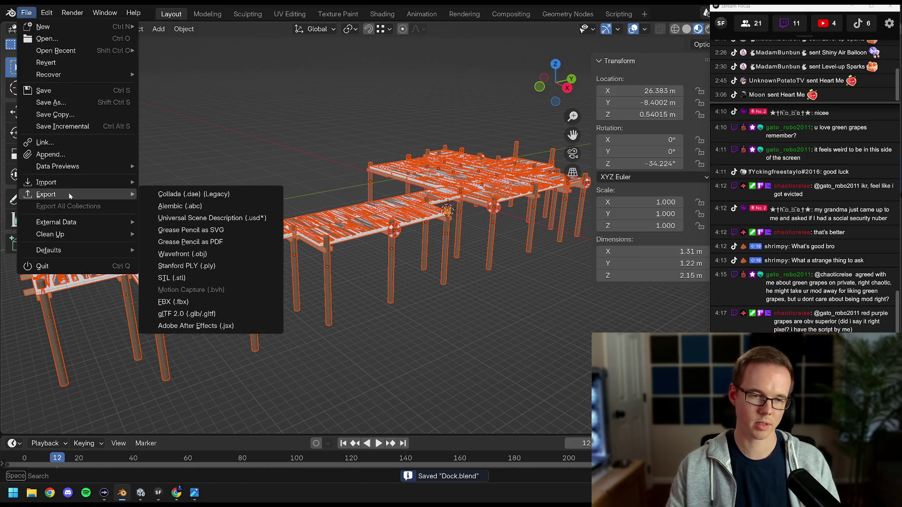
{"action": "left_click", "coordinate": [194, 298]}
{"action": "left_click", "coordinate": [324, 186]}
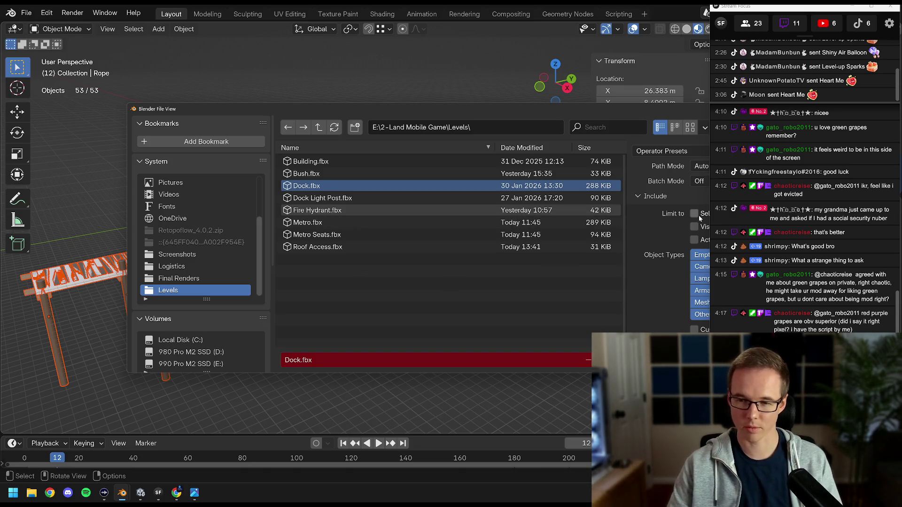
{"action": "left_click_drag", "start_coordinate": [644, 109], "coordinate": [552, 99]}
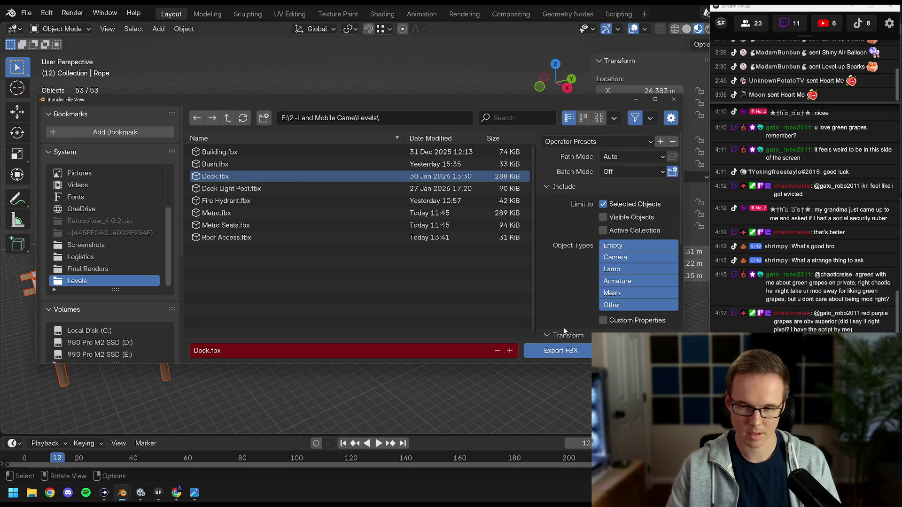
{"action": "left_click", "coordinate": [555, 353]}
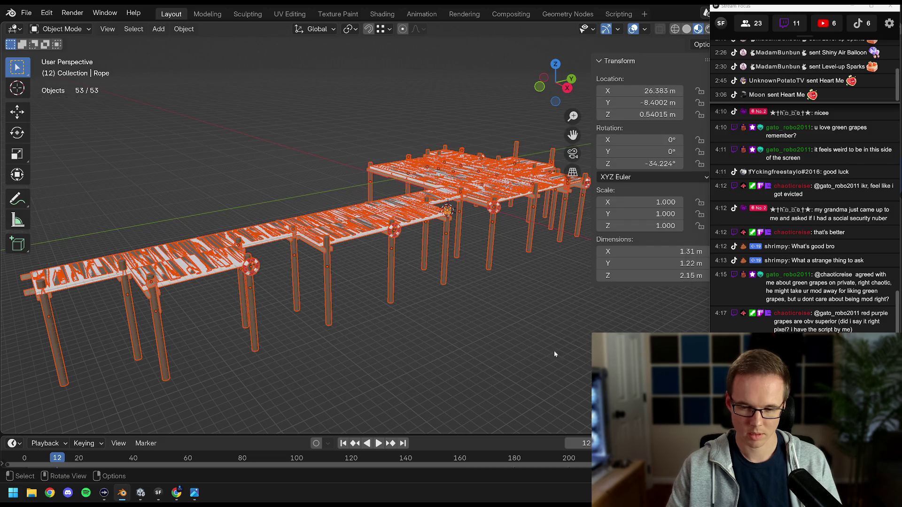
Deselect everything, save Dock.blend and switch to Unity
{"action": "scroll", "coordinate": [435, 294], "scroll_direction": "down", "scroll_amount": 1}
{"action": "left_click", "coordinate": [427, 292]}
{"action": "key", "text": "ctrl+s"}
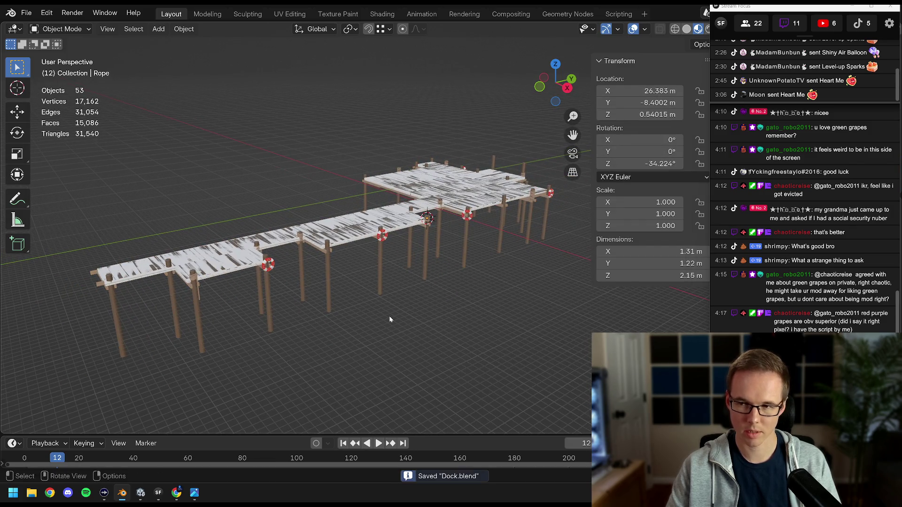
{"action": "left_click", "coordinate": [146, 494]}
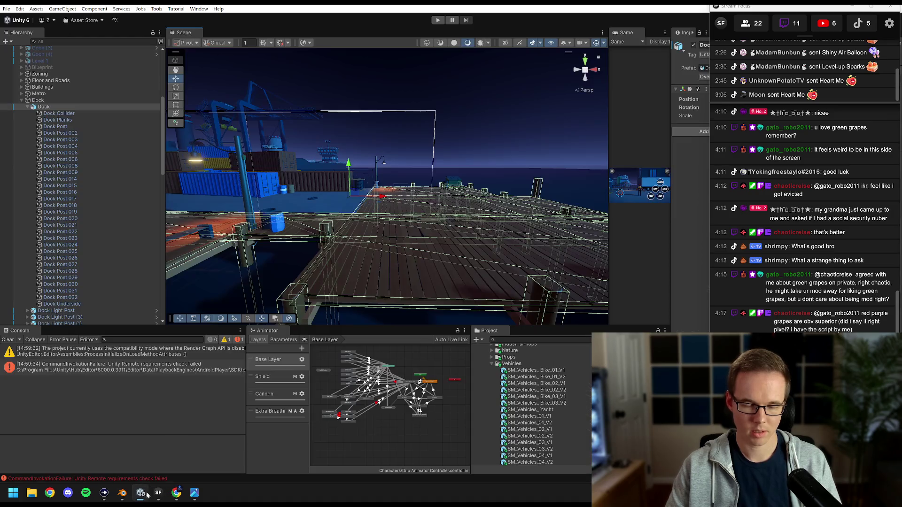
Clear the scene selection and reimport the updated dock model
{"action": "left_click", "coordinate": [502, 139]}
{"action": "scroll", "coordinate": [384, 190], "scroll_direction": "up", "scroll_amount": 5}
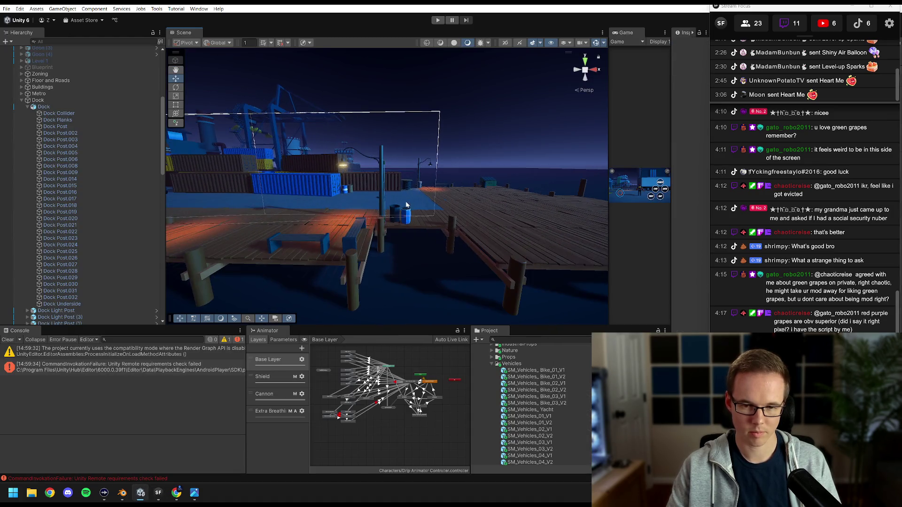
{"action": "scroll", "coordinate": [407, 205], "scroll_direction": "up", "scroll_amount": 3}
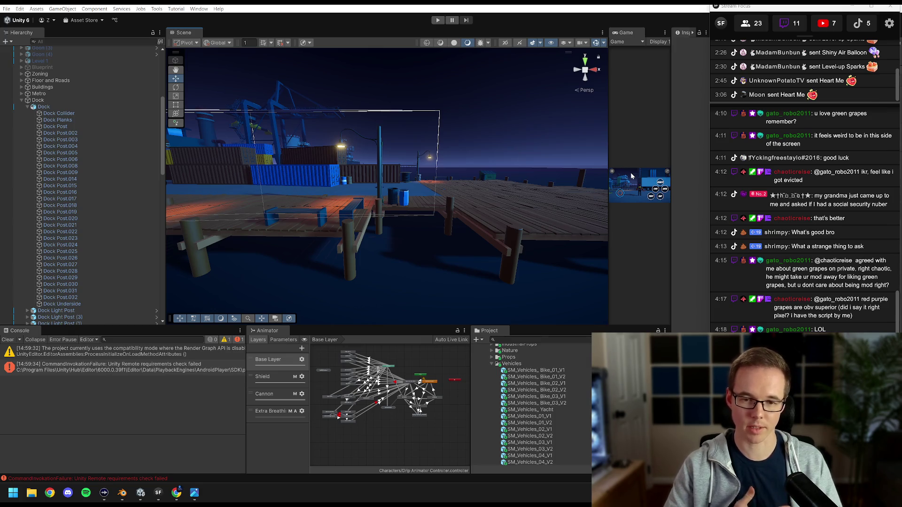
{"action": "left_click", "coordinate": [647, 165]}
Fly to the dock posts, select the Dock prefab and widen the Inspector
{"action": "mouse_move", "coordinate": [404, 197]}
{"action": "left_mouse_down"}
{"action": "mouse_move", "coordinate": [424, 196]}
{"action": "mouse_move", "coordinate": [385, 193]}
{"action": "mouse_move", "coordinate": [398, 193]}
{"action": "left_mouse_up"}
{"action": "mouse_move", "coordinate": [540, 141]}
{"action": "left_mouse_down"}
{"action": "mouse_move", "coordinate": [468, 185]}
{"action": "mouse_move", "coordinate": [396, 184]}
{"action": "mouse_move", "coordinate": [407, 195]}
{"action": "left_mouse_up"}
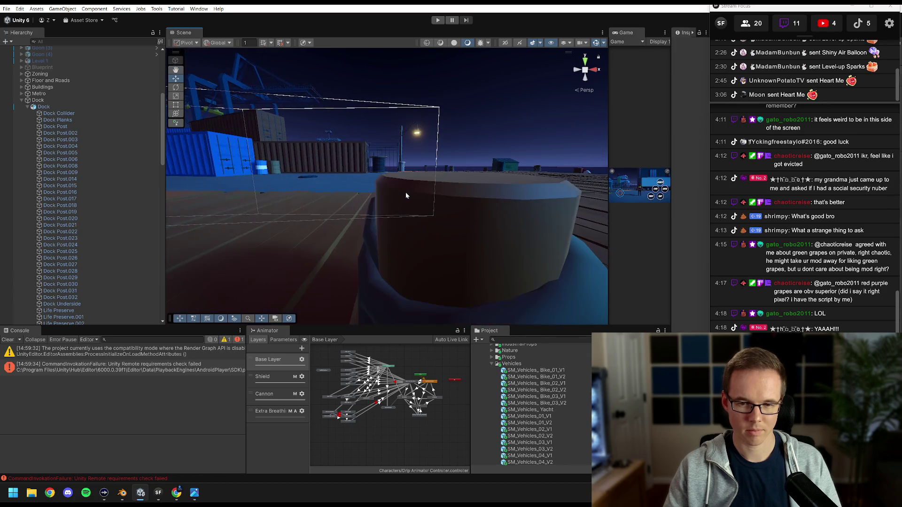
{"action": "scroll", "coordinate": [418, 208], "scroll_direction": "down", "scroll_amount": 3}
{"action": "left_click", "coordinate": [418, 207]}
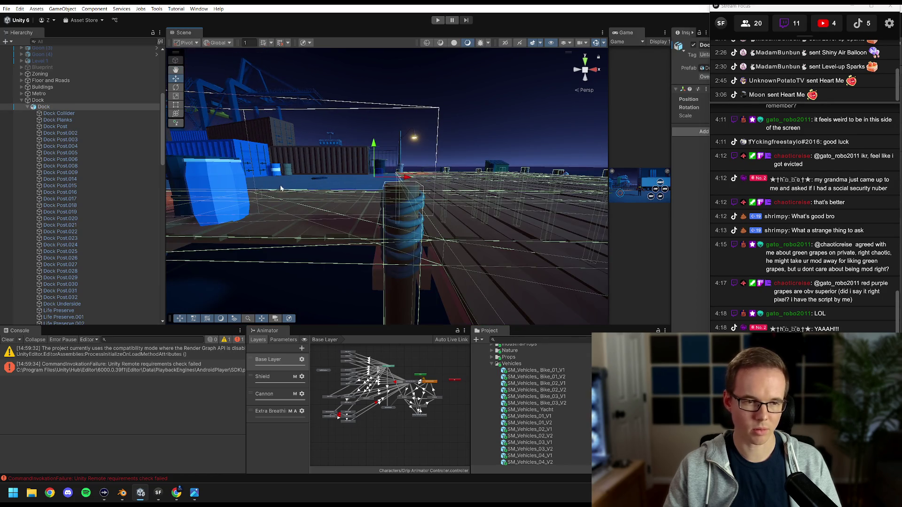
{"action": "left_click_drag", "start_coordinate": [670, 63], "coordinate": [582, 63]}
{"action": "mouse_move", "coordinate": [793, 13]}
{"action": "left_mouse_down"}
{"action": "mouse_move", "coordinate": [80, 50]}
{"action": "mouse_move", "coordinate": [93, 50]}
{"action": "left_mouse_up"}
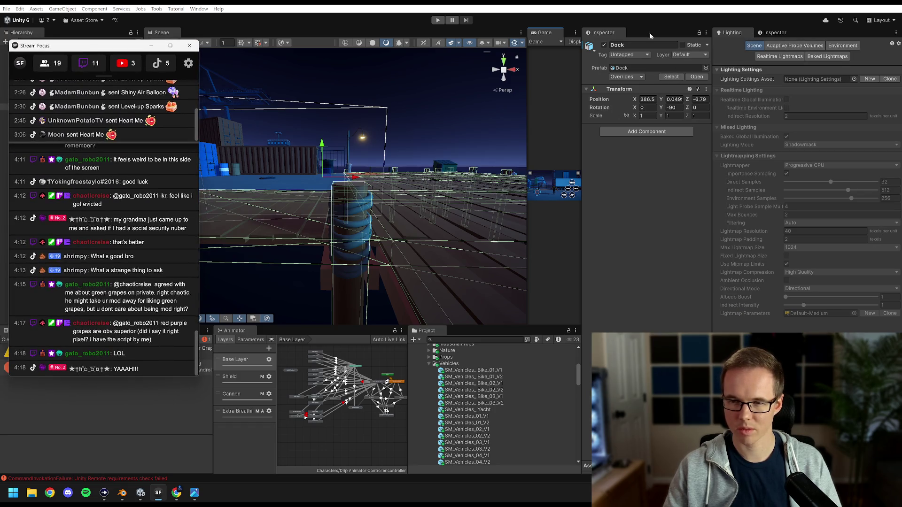
Navigate the Project window to JC_LP_MegaCity/Models and show the Dock model's import settings
{"action": "double_click", "coordinate": [434, 366]}
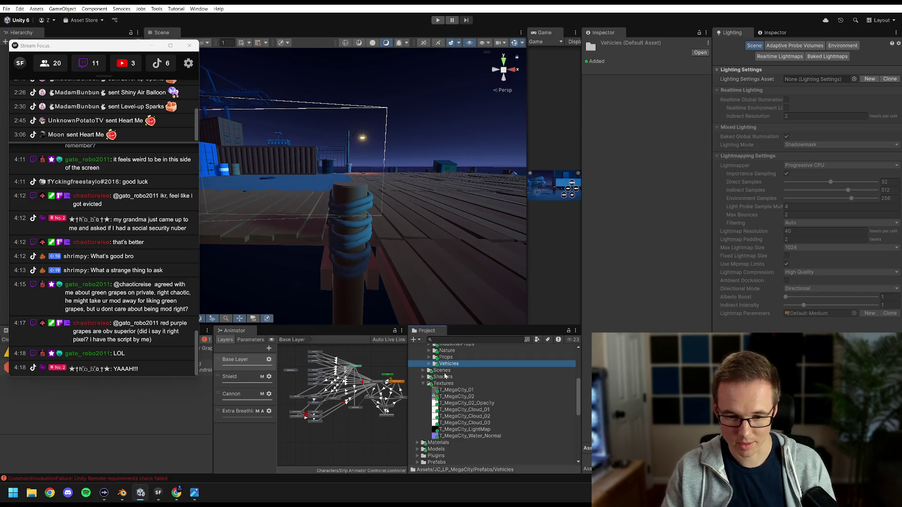
{"action": "scroll", "coordinate": [453, 371], "scroll_direction": "up", "scroll_amount": 5}
{"action": "left_click", "coordinate": [415, 389]}
{"action": "left_click", "coordinate": [416, 390], "text": "alt"}
{"action": "left_click", "coordinate": [416, 389]}
{"action": "left_click", "coordinate": [417, 402]}
{"action": "scroll", "coordinate": [423, 399], "scroll_direction": "down", "scroll_amount": 3}
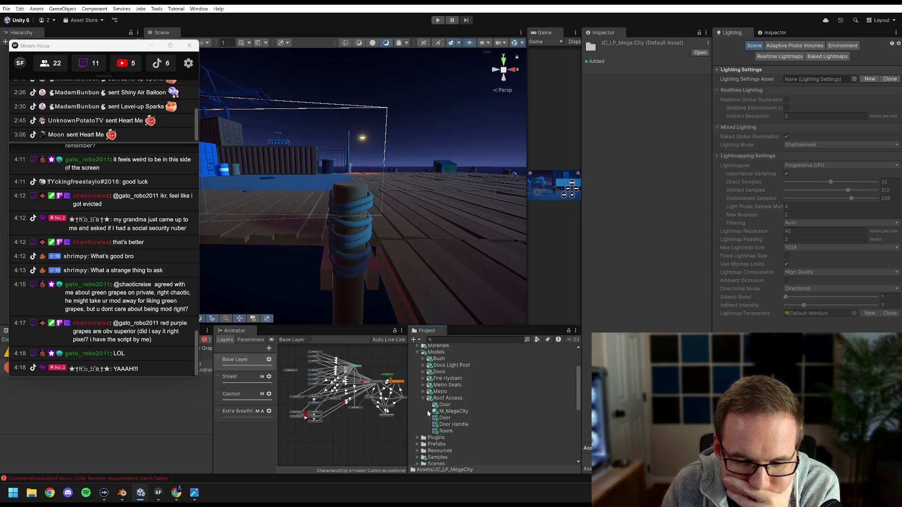
{"action": "left_click", "coordinate": [440, 372]}
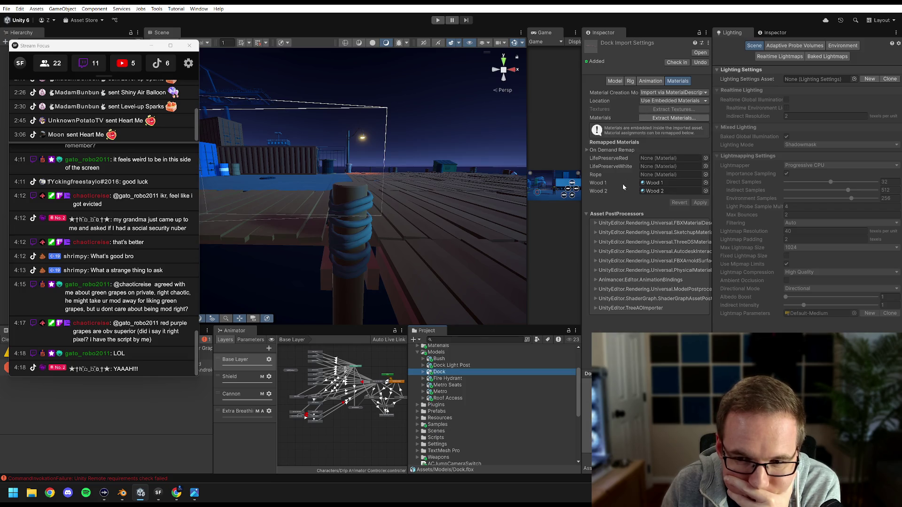
Extract the Dock model's materials into Assets/Materials and apply the import changes
{"action": "left_click", "coordinate": [674, 118]}
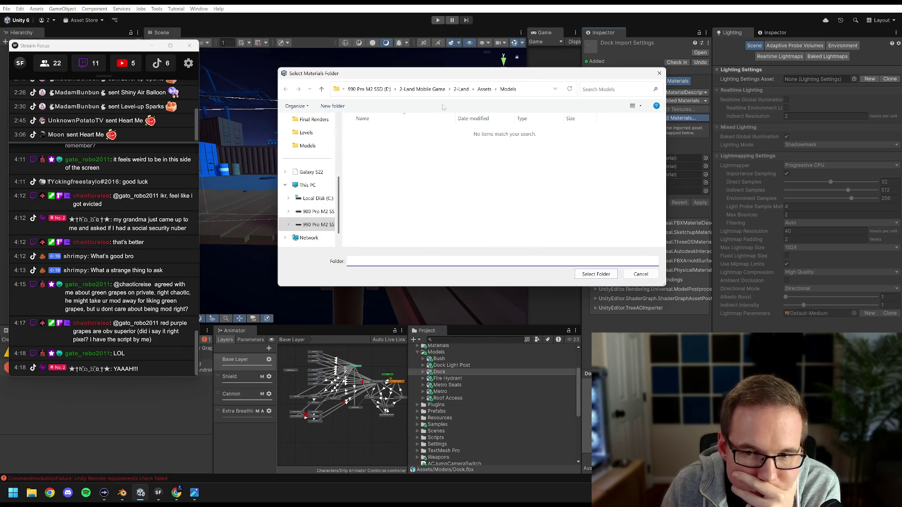
{"action": "left_click", "coordinate": [484, 89]}
{"action": "double_click", "coordinate": [368, 207]}
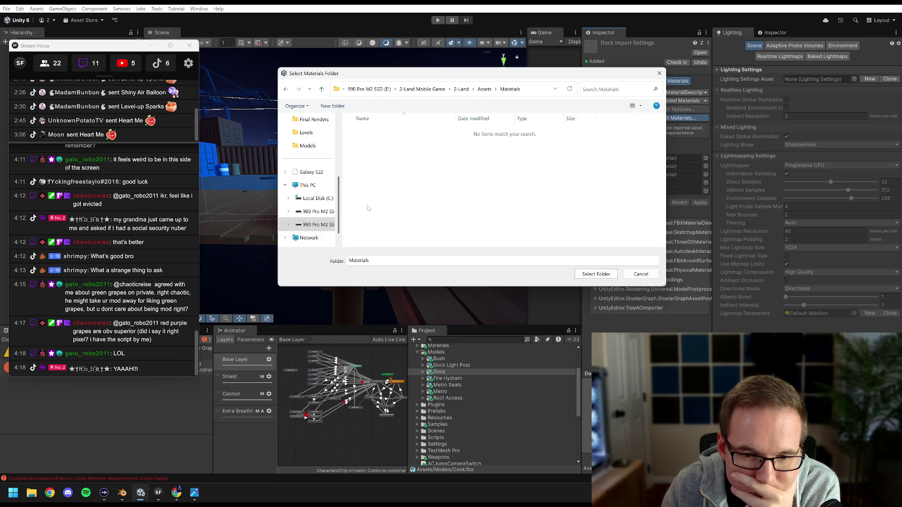
{"action": "left_click", "coordinate": [596, 274]}
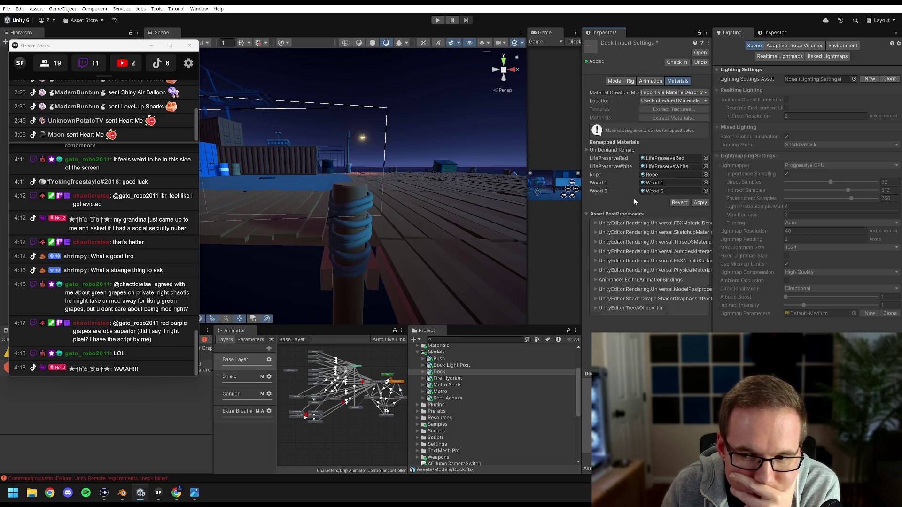
{"action": "left_click", "coordinate": [699, 203]}
Inspect the extracted Wood 1, Water and Wood materials, then open the Rope material
{"action": "left_click", "coordinate": [654, 184]}
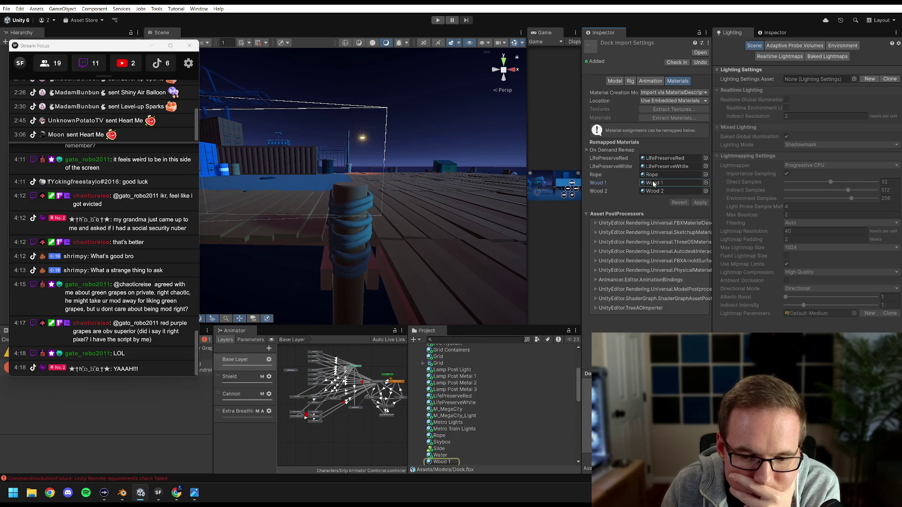
{"action": "scroll", "coordinate": [396, 276], "scroll_direction": "down", "scroll_amount": 5}
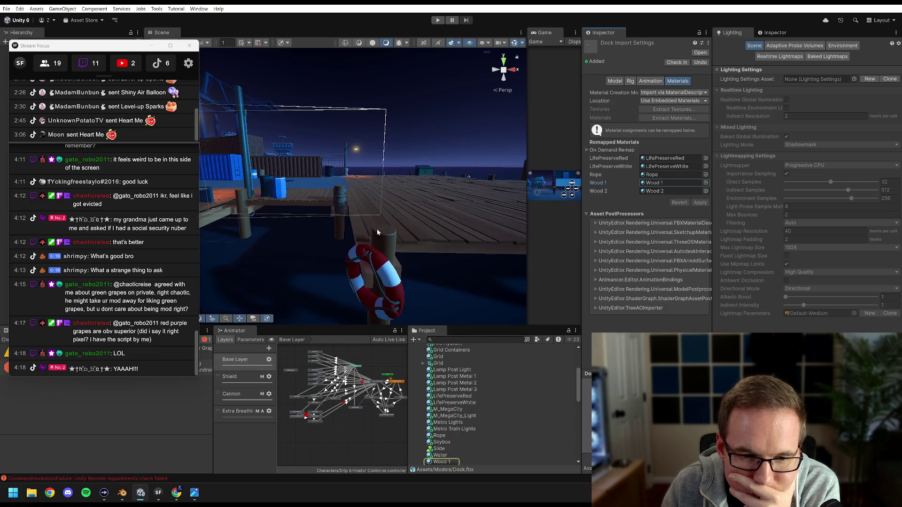
{"action": "scroll", "coordinate": [378, 232], "scroll_direction": "down", "scroll_amount": 5}
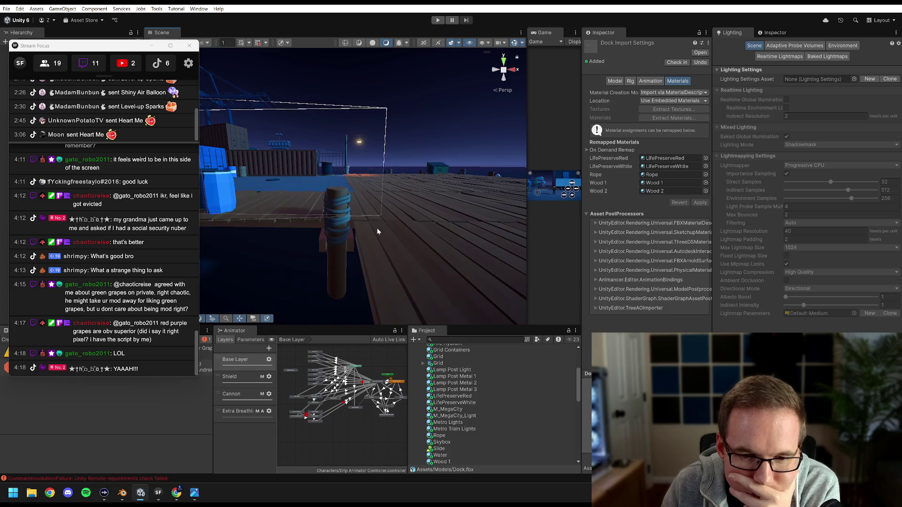
{"action": "left_click", "coordinate": [445, 455]}
{"action": "scroll", "coordinate": [447, 438], "scroll_direction": "down", "scroll_amount": 1}
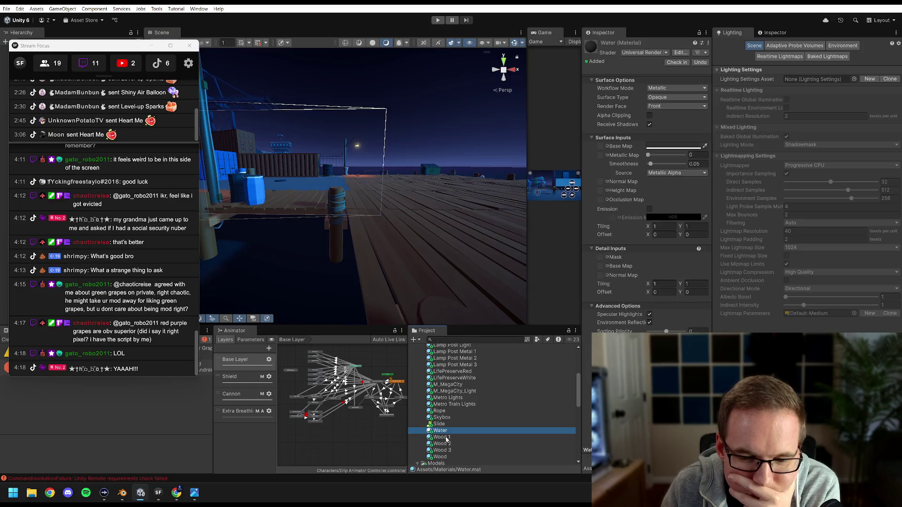
{"action": "left_click", "coordinate": [442, 457]}
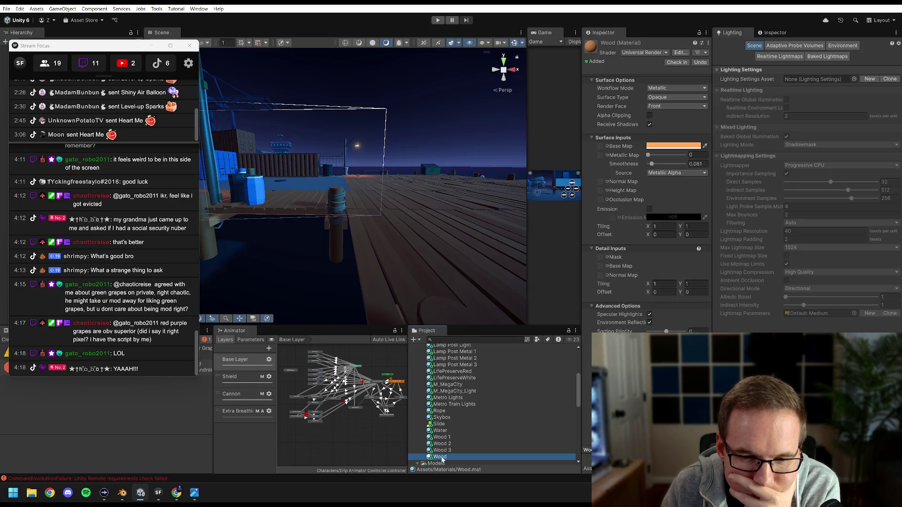
{"action": "scroll", "coordinate": [445, 421], "scroll_direction": "up", "scroll_amount": 4}
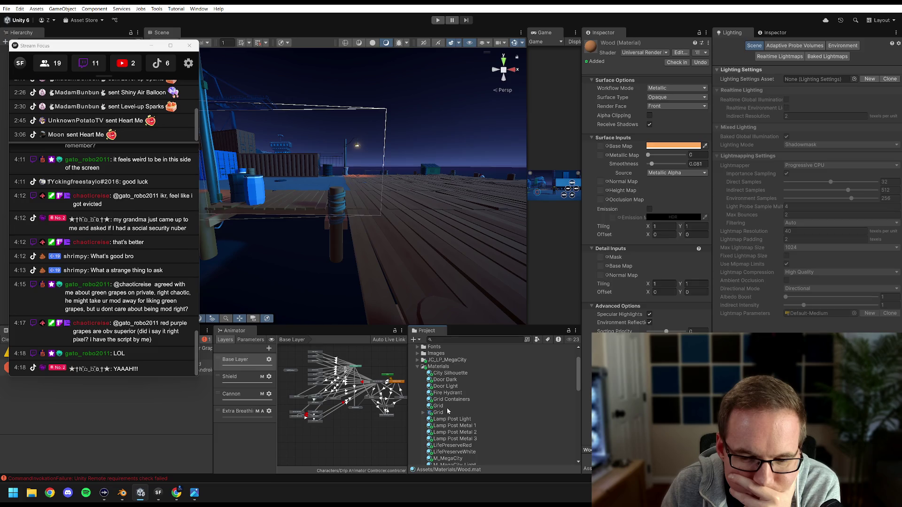
{"action": "scroll", "coordinate": [443, 424], "scroll_direction": "down", "scroll_amount": 3}
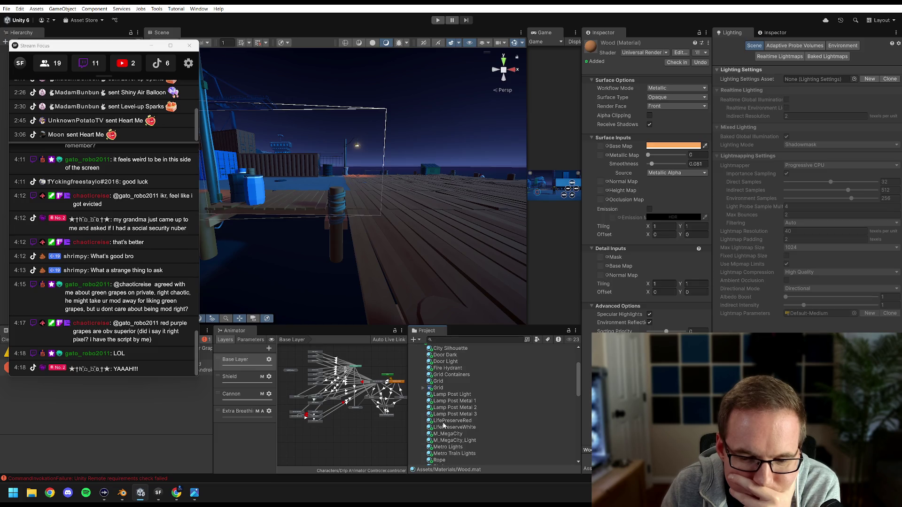
{"action": "left_click", "coordinate": [445, 436]}
Raise the Rope base map colour's saturation and brightness to hex F58D55
{"action": "scroll", "coordinate": [367, 232], "scroll_direction": "up", "scroll_amount": 2}
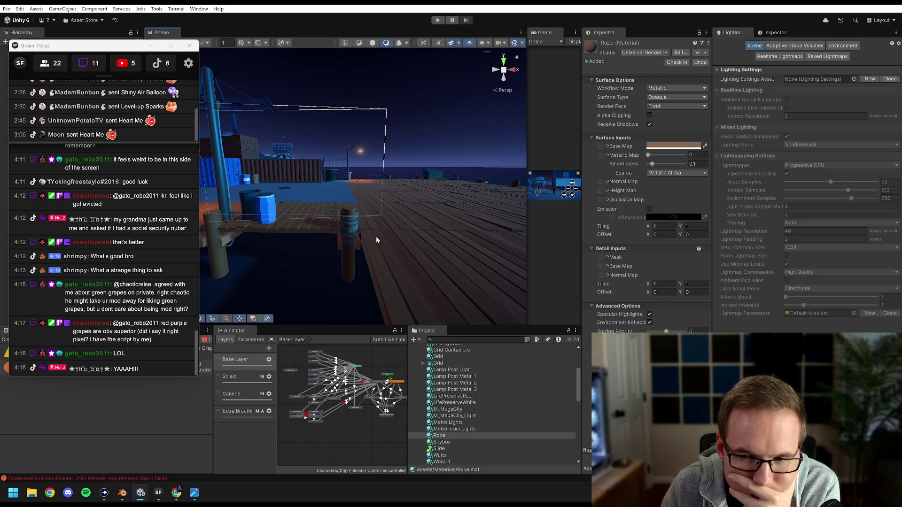
{"action": "scroll", "coordinate": [400, 197], "scroll_direction": "up", "scroll_amount": 5}
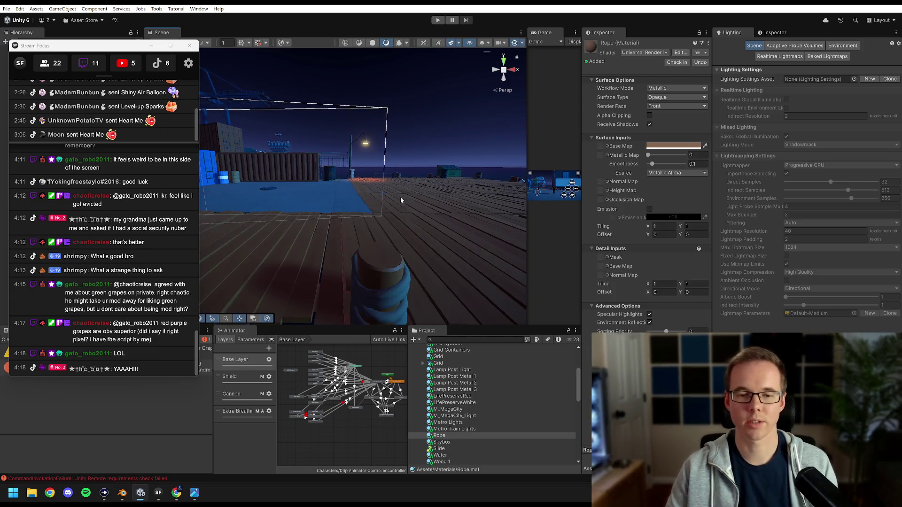
{"action": "left_click", "coordinate": [689, 147]}
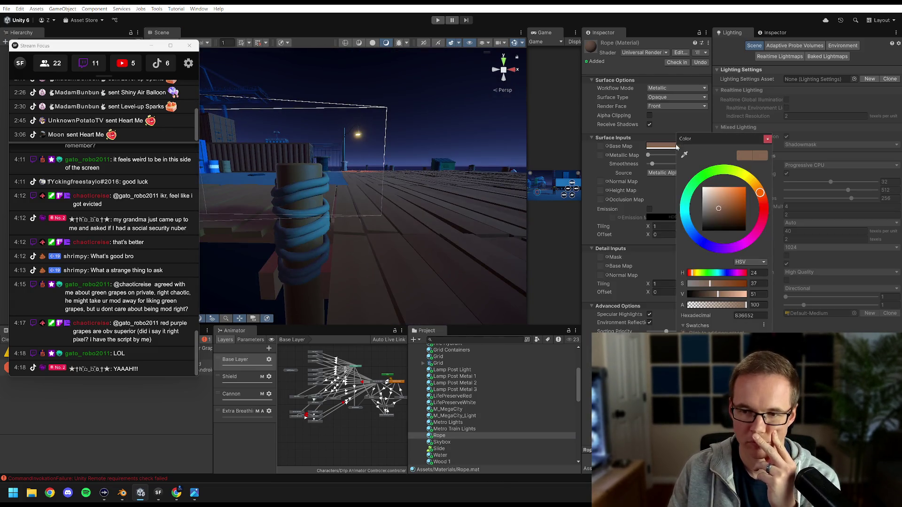
{"action": "mouse_move", "coordinate": [706, 285]}
{"action": "left_mouse_down"}
{"action": "mouse_move", "coordinate": [736, 281]}
{"action": "mouse_move", "coordinate": [728, 294]}
{"action": "mouse_move", "coordinate": [738, 295]}
{"action": "mouse_move", "coordinate": [727, 285]}
{"action": "left_mouse_up"}
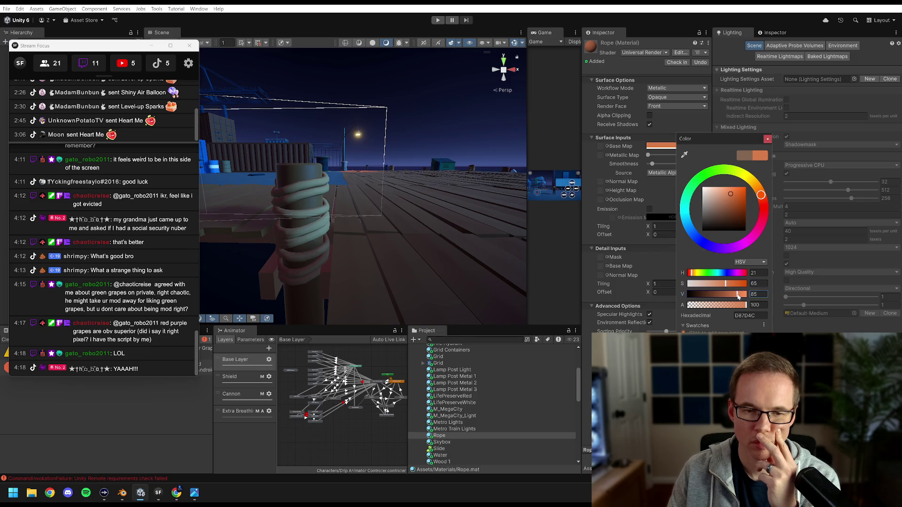
{"action": "left_click_drag", "start_coordinate": [738, 296], "coordinate": [747, 297]}
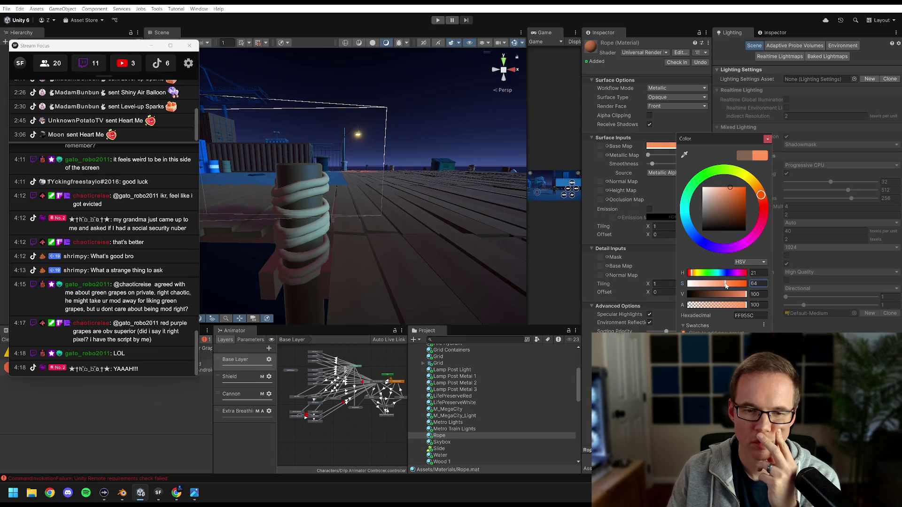
{"action": "left_click_drag", "start_coordinate": [745, 298], "coordinate": [744, 298]}
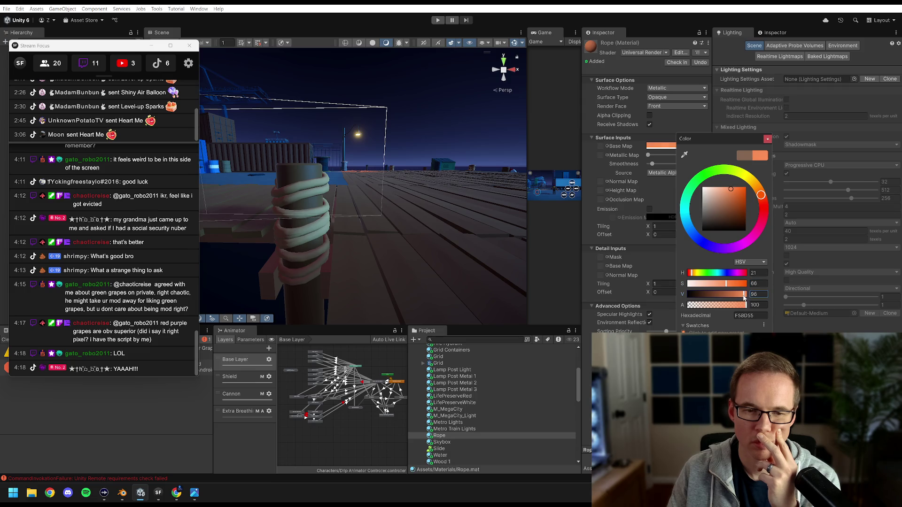
Swing the Scene view to check the recoloured rope and the life-preserver post
{"action": "mouse_move", "coordinate": [413, 199]}
{"action": "left_mouse_down"}
{"action": "mouse_move", "coordinate": [307, 139]}
{"action": "mouse_move", "coordinate": [372, 160]}
{"action": "mouse_move", "coordinate": [416, 204]}
{"action": "left_mouse_up"}
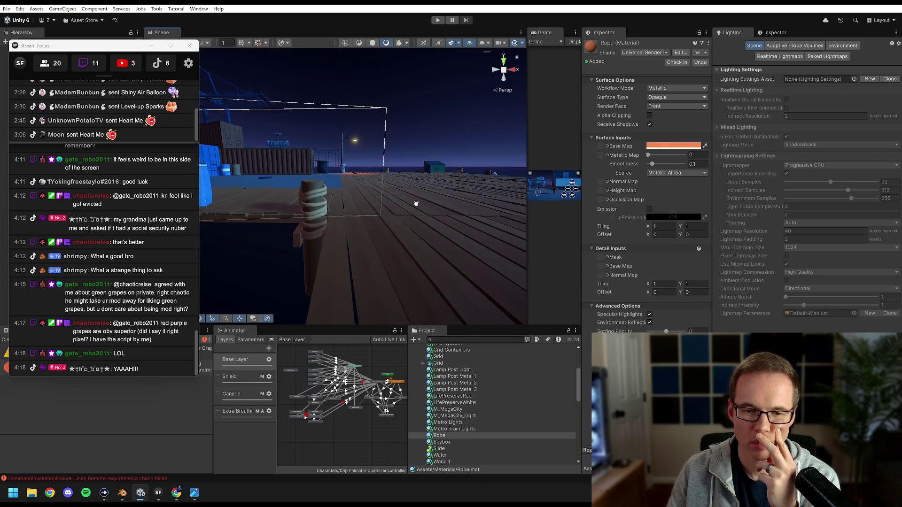
{"action": "scroll", "coordinate": [418, 205], "scroll_direction": "up", "scroll_amount": 3}
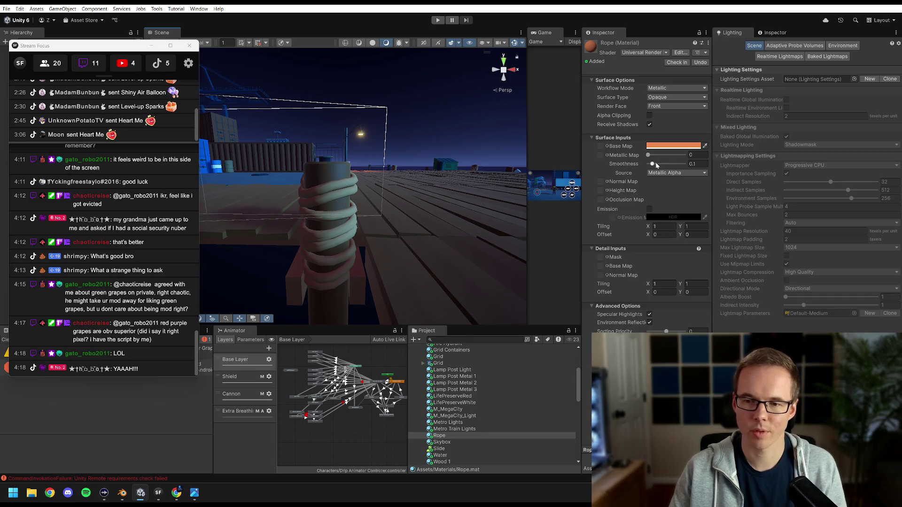
{"action": "mouse_move", "coordinate": [346, 212]}
{"action": "left_mouse_down"}
{"action": "mouse_move", "coordinate": [392, 209]}
{"action": "mouse_move", "coordinate": [374, 206]}
{"action": "left_mouse_up"}
{"action": "scroll", "coordinate": [374, 207], "scroll_direction": "up", "scroll_amount": 5}
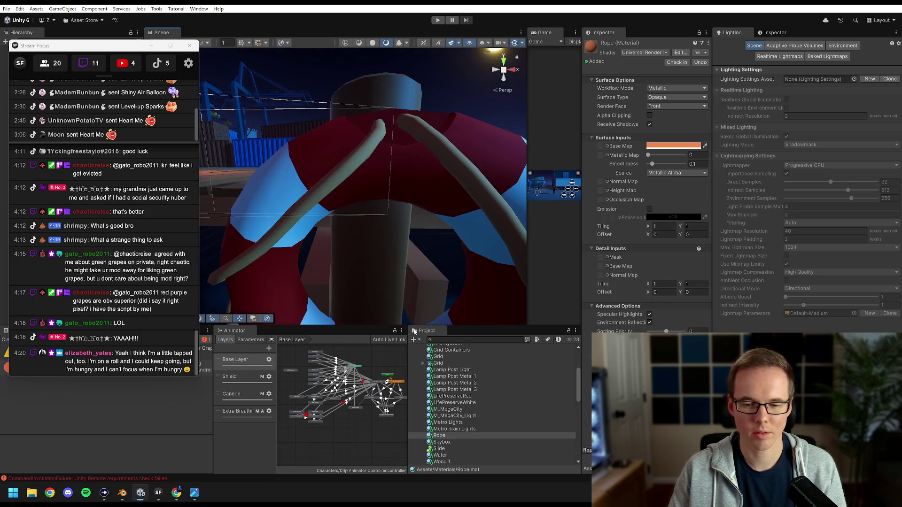
Find and select the LifePreserveRed material in the Project window
{"action": "left_click", "coordinate": [461, 377]}
{"action": "scroll", "coordinate": [469, 391], "scroll_direction": "down", "scroll_amount": 2}
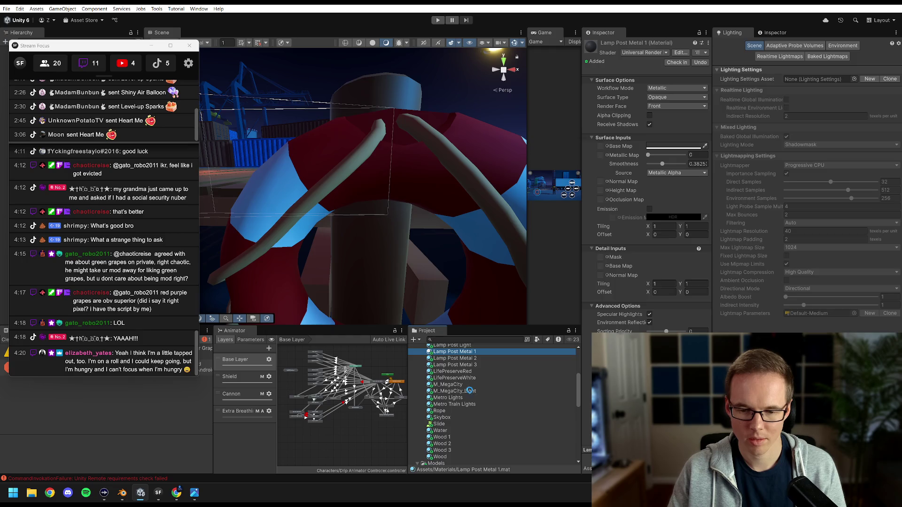
{"action": "scroll", "coordinate": [465, 392], "scroll_direction": "up", "scroll_amount": 1}
{"action": "scroll", "coordinate": [462, 388], "scroll_direction": "up", "scroll_amount": 1}
{"action": "scroll", "coordinate": [462, 391], "scroll_direction": "up", "scroll_amount": 2}
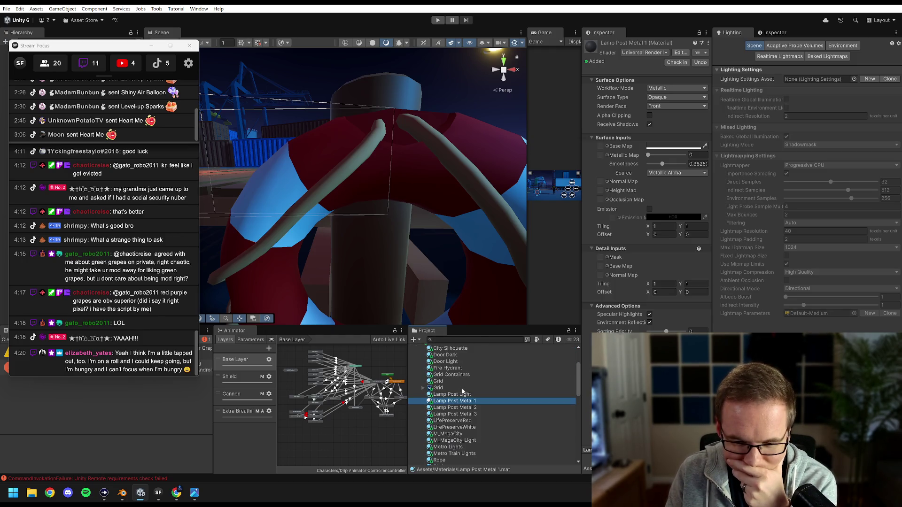
{"action": "left_click", "coordinate": [457, 421]}
Lower the LifePreserveRed base colour's saturation and shift its hue toward orange
{"action": "scroll", "coordinate": [502, 179], "scroll_direction": "down", "scroll_amount": 5}
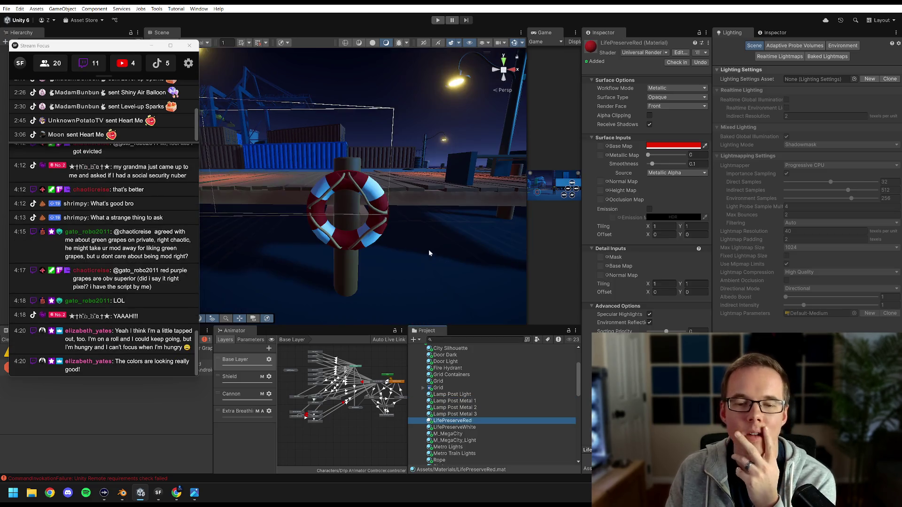
{"action": "left_click", "coordinate": [673, 147]}
{"action": "mouse_move", "coordinate": [741, 286]}
{"action": "left_mouse_down"}
{"action": "mouse_move", "coordinate": [725, 294]}
{"action": "mouse_move", "coordinate": [738, 296]}
{"action": "left_mouse_up"}
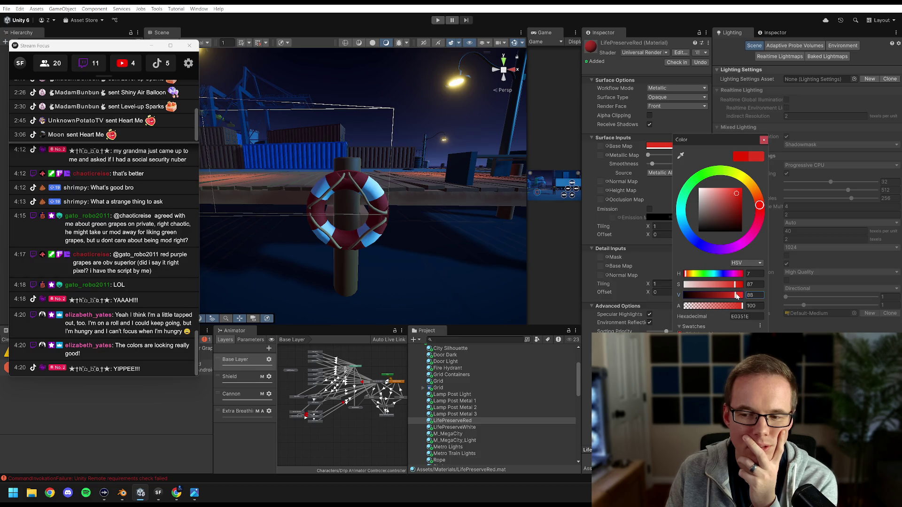
{"action": "left_click_drag", "start_coordinate": [760, 205], "coordinate": [760, 206]}
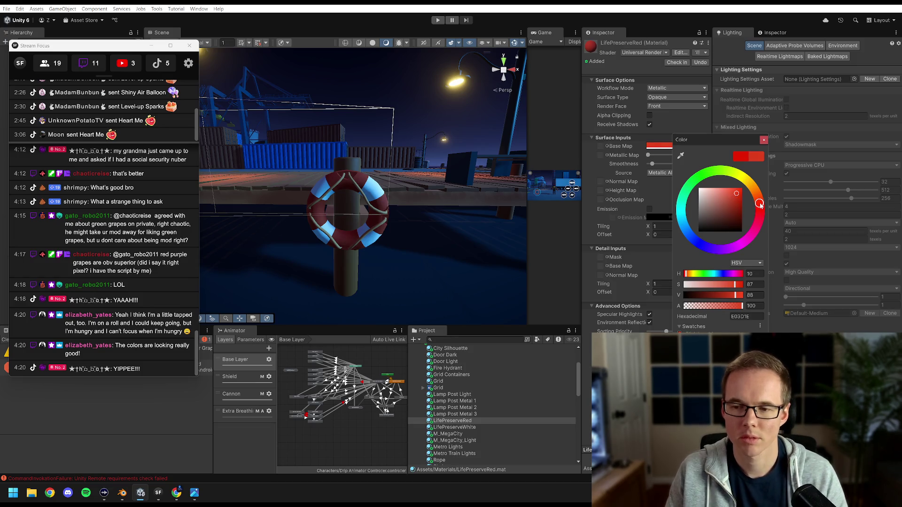
{"action": "key", "text": "Return"}
Deepen the red base colour to hex DA2D15, then select LifePreserveWhite
{"action": "left_click", "coordinate": [673, 146]}
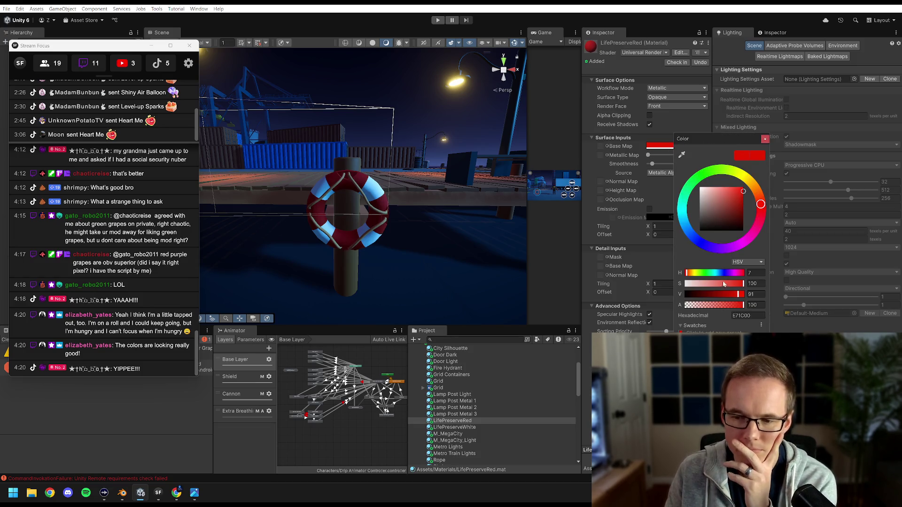
{"action": "left_click_drag", "start_coordinate": [739, 283], "coordinate": [741, 284]}
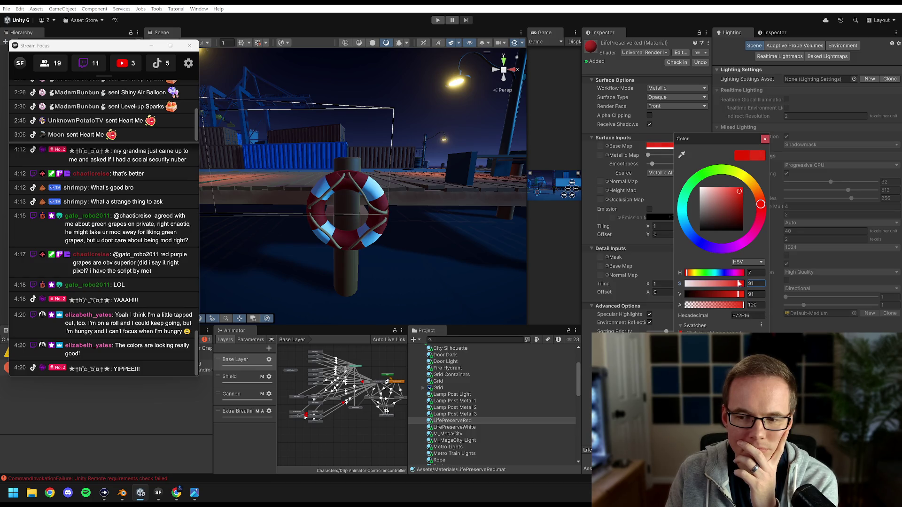
{"action": "left_click", "coordinate": [737, 294]}
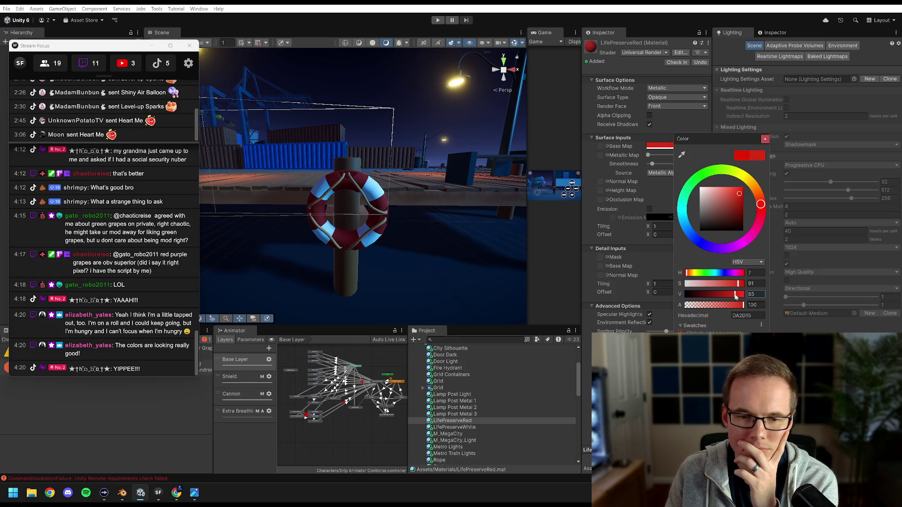
{"action": "left_click", "coordinate": [766, 140]}
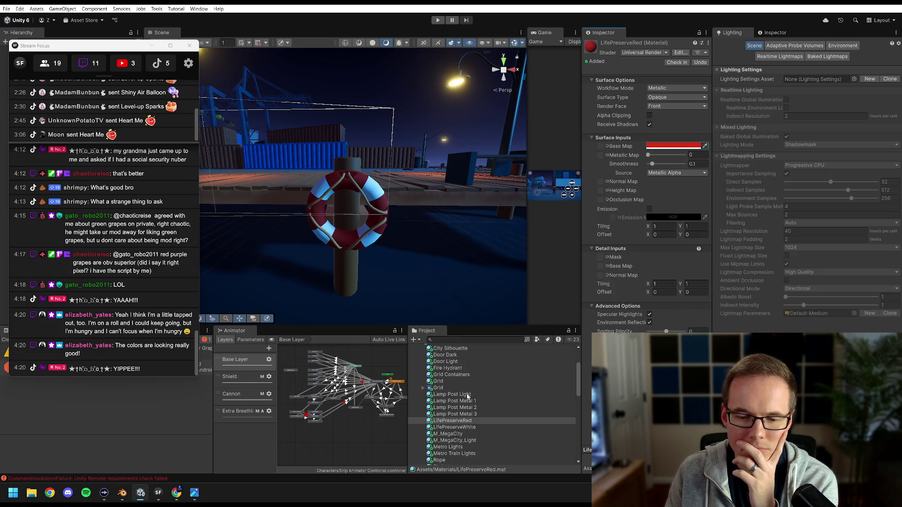
{"action": "left_click", "coordinate": [463, 427]}
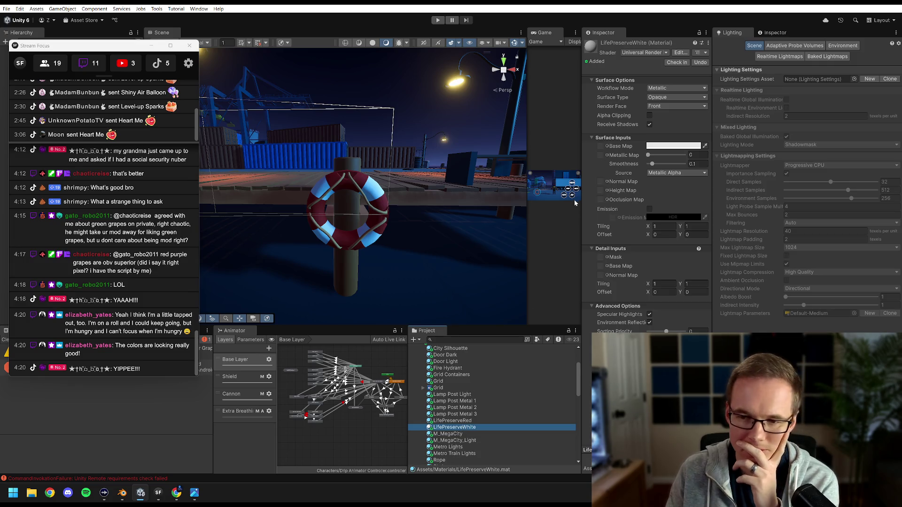
Darken LifePreserveWhite's base colour to a light grey and raise its smoothness
{"action": "left_click", "coordinate": [656, 148]}
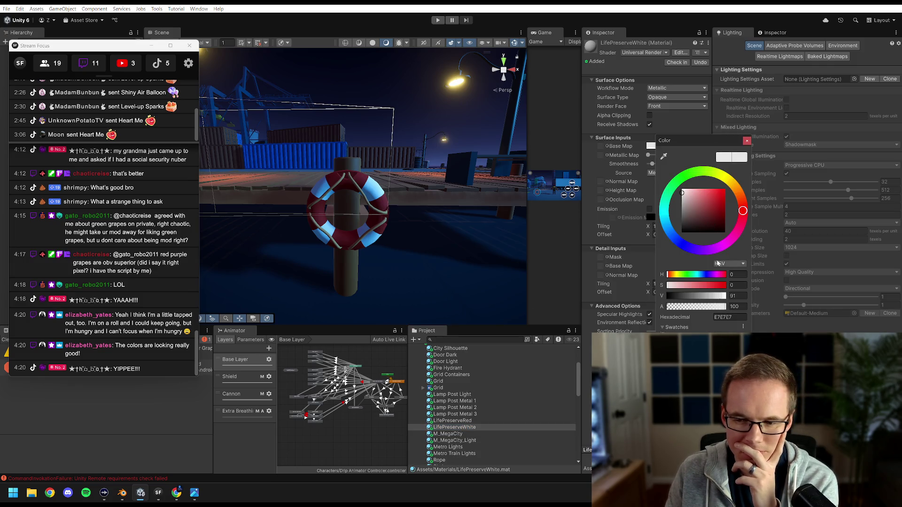
{"action": "left_click_drag", "start_coordinate": [719, 299], "coordinate": [711, 298]}
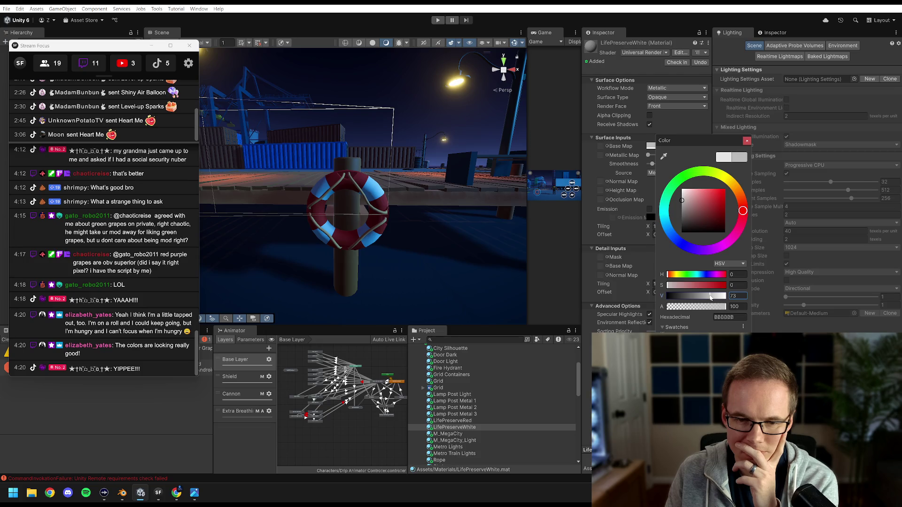
{"action": "mouse_move", "coordinate": [710, 297]}
{"action": "left_mouse_down"}
{"action": "mouse_move", "coordinate": [696, 297]}
{"action": "mouse_move", "coordinate": [710, 298]}
{"action": "left_mouse_up"}
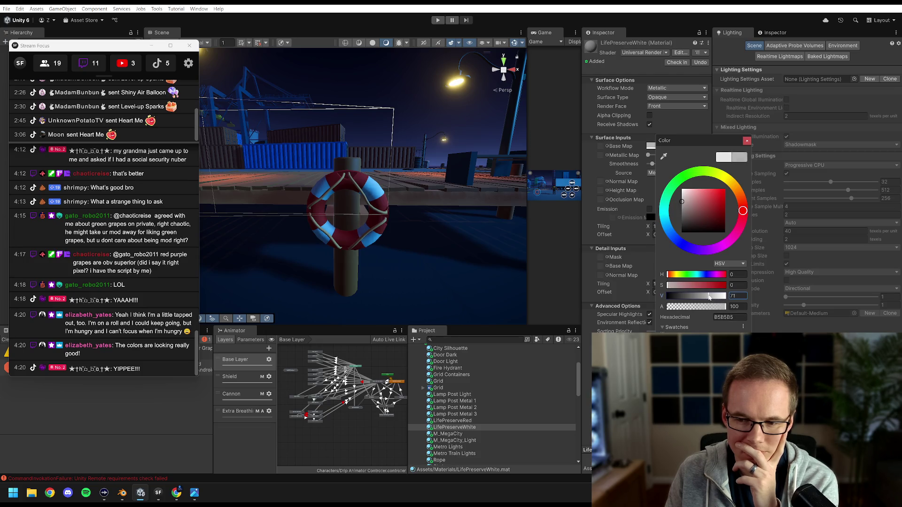
{"action": "left_click", "coordinate": [747, 141]}
{"action": "left_click_drag", "start_coordinate": [653, 165], "coordinate": [662, 164]}
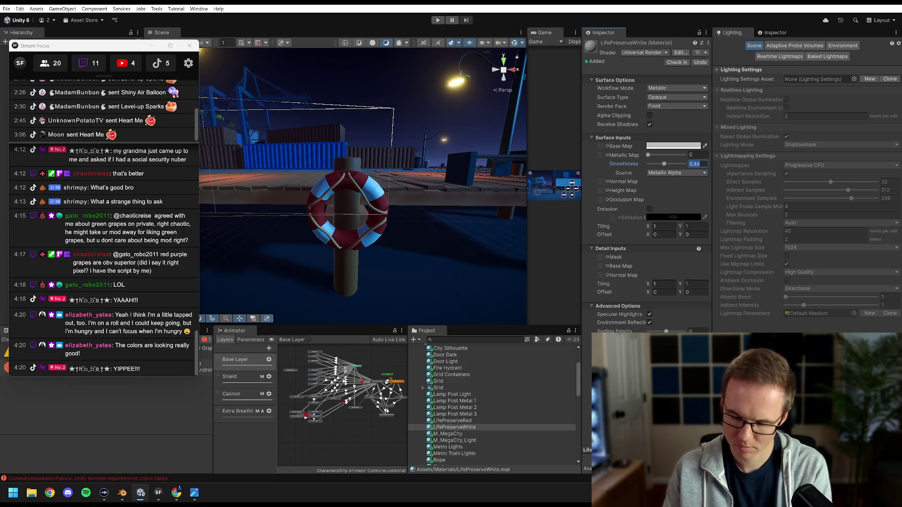
Set the LifePreserveRed material's smoothness to 0.4
{"action": "left_click", "coordinate": [454, 421]}
{"action": "left_click", "coordinate": [698, 164]}
{"action": "type", "text": ".4"}
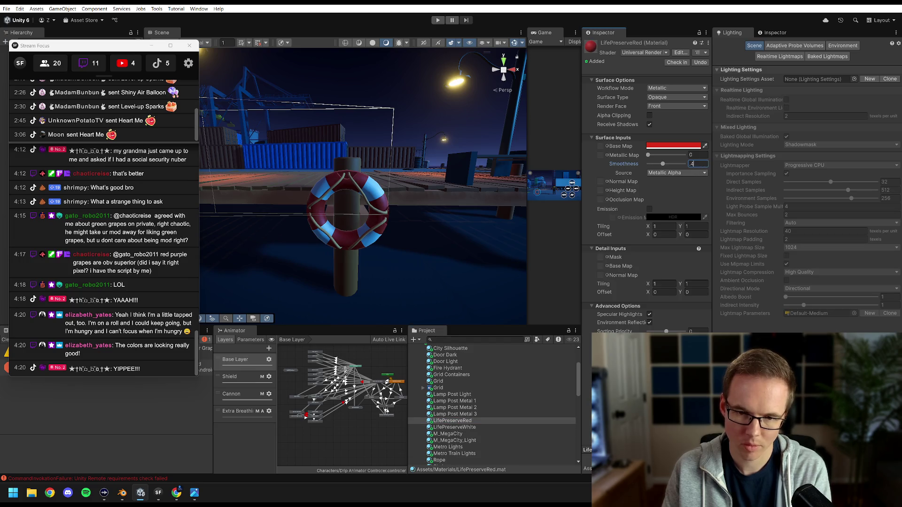
{"action": "key", "text": "Return"}
{"action": "scroll", "coordinate": [406, 213], "scroll_direction": "down", "scroll_amount": 3}
{"action": "scroll", "coordinate": [397, 217], "scroll_direction": "up", "scroll_amount": 5}
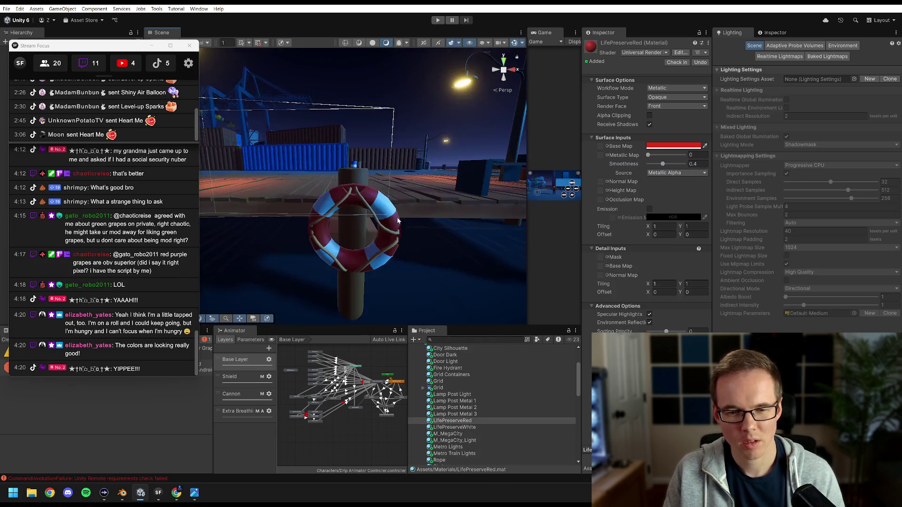
{"action": "scroll", "coordinate": [396, 219], "scroll_direction": "up", "scroll_amount": 2}
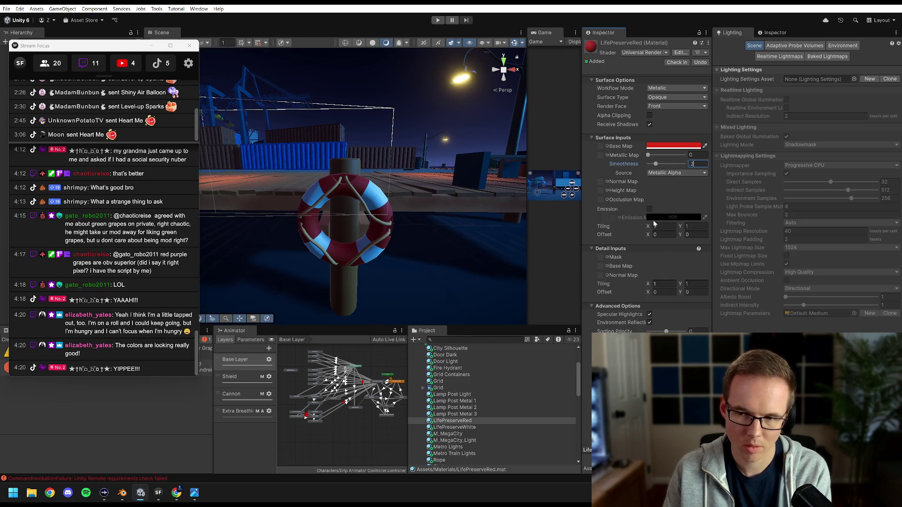
Set the LifePreserveWhite material's smoothness to 0.4 as well
{"action": "left_click", "coordinate": [464, 427]}
{"action": "left_click", "coordinate": [693, 164]}
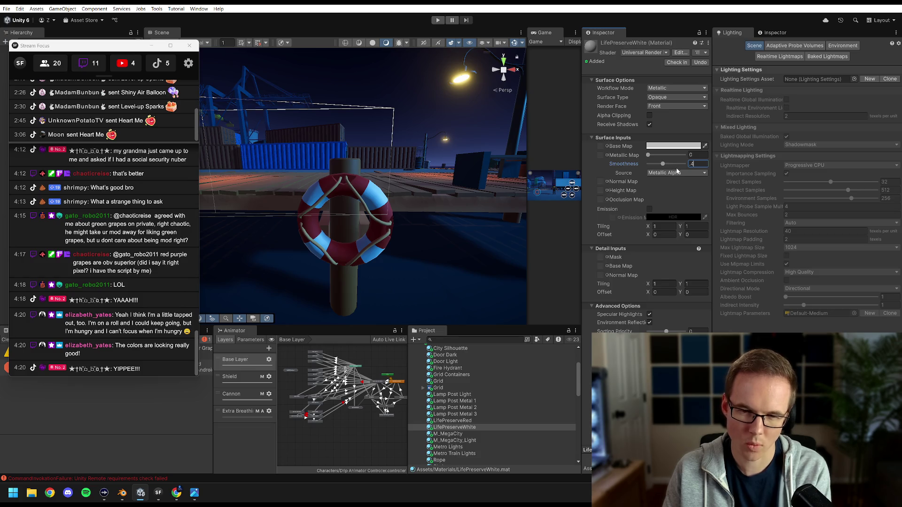
{"action": "scroll", "coordinate": [387, 203], "scroll_direction": "down", "scroll_amount": 5}
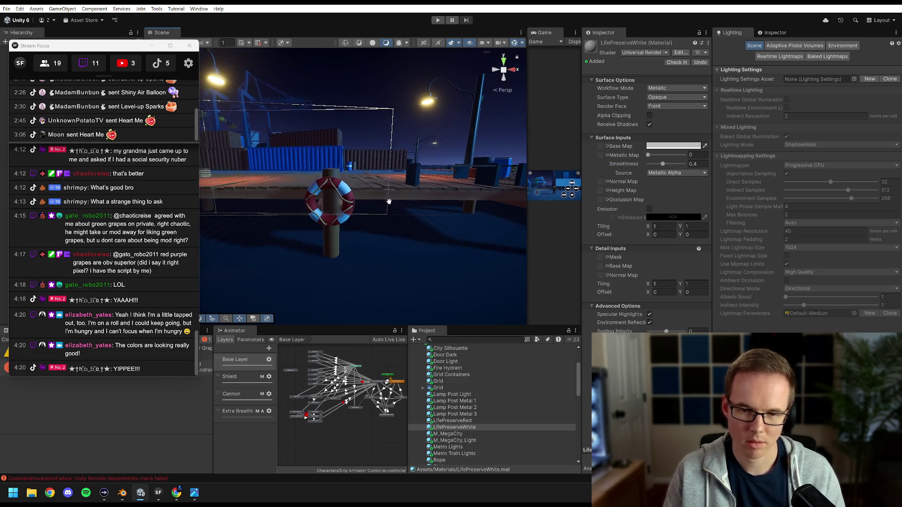
Resize the Scene/Game divider so the Game view fills most of the editor
{"action": "left_click_drag", "start_coordinate": [362, 173], "coordinate": [358, 181]}
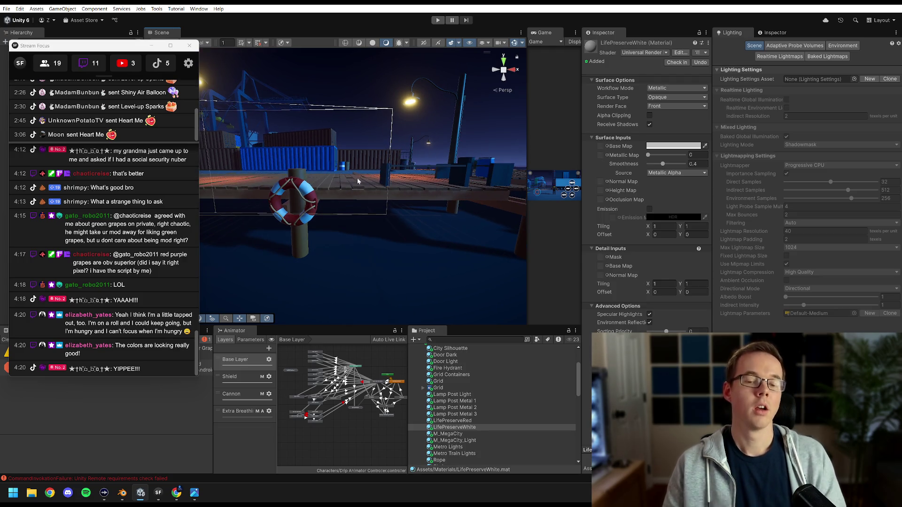
{"action": "mouse_move", "coordinate": [92, 51]}
{"action": "left_mouse_down"}
{"action": "mouse_move", "coordinate": [592, 11]}
{"action": "mouse_move", "coordinate": [795, 6]}
{"action": "left_mouse_up"}
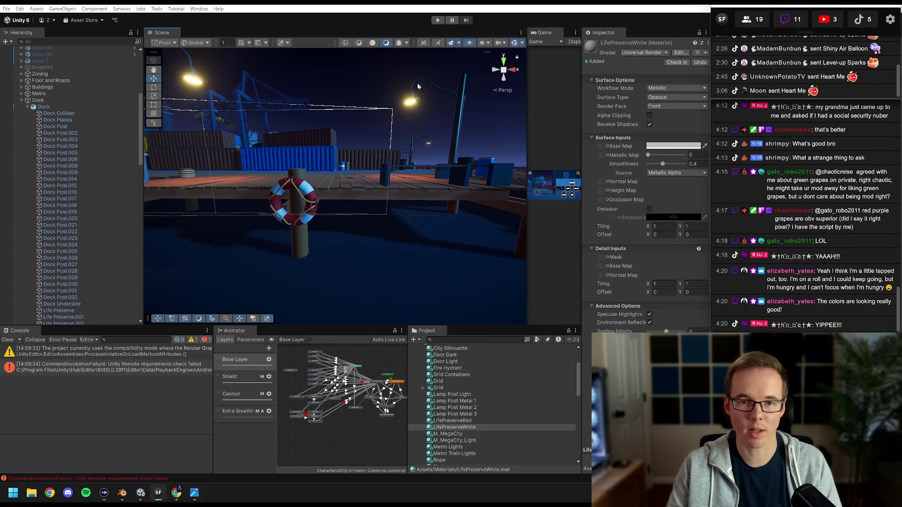
{"action": "left_click_drag", "start_coordinate": [528, 92], "coordinate": [194, 89]}
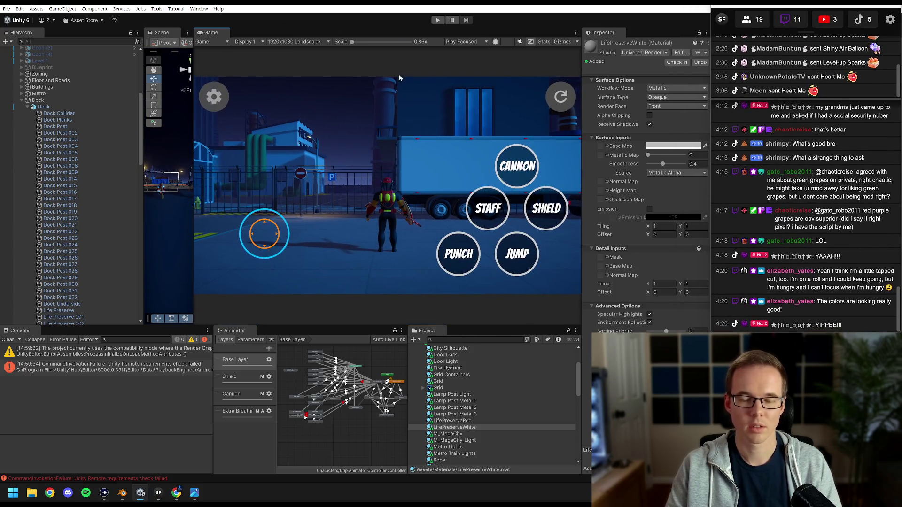
Enter Play mode and run the character down the street with the A key
{"action": "left_click", "coordinate": [438, 20]}
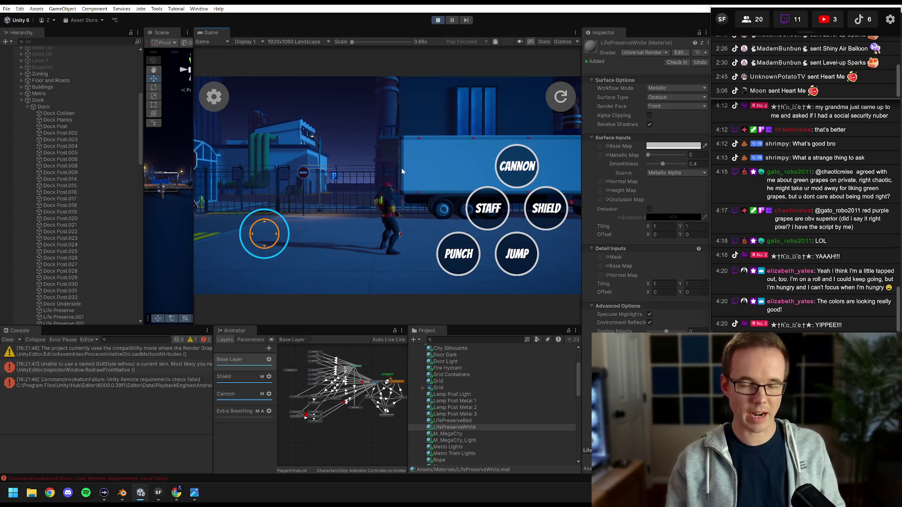
{"action": "key", "text": "a"}
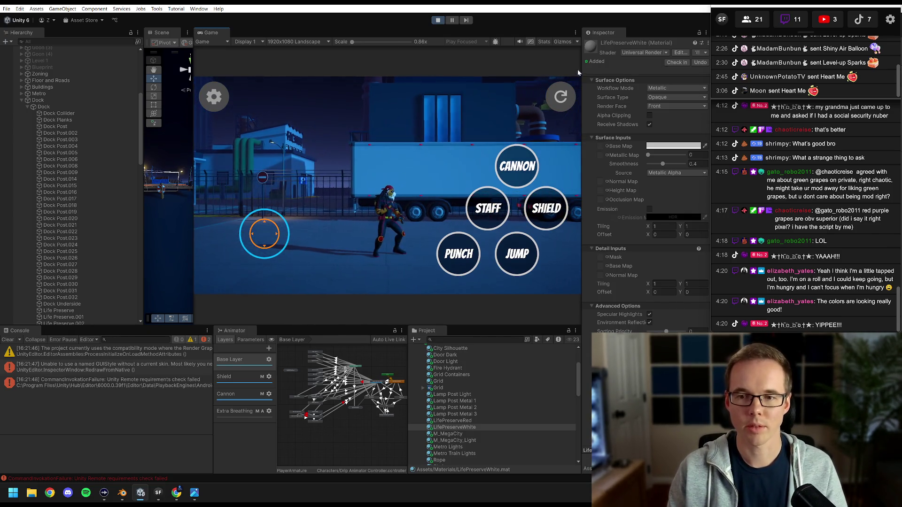
{"action": "left_click_drag", "start_coordinate": [582, 69], "coordinate": [660, 69]}
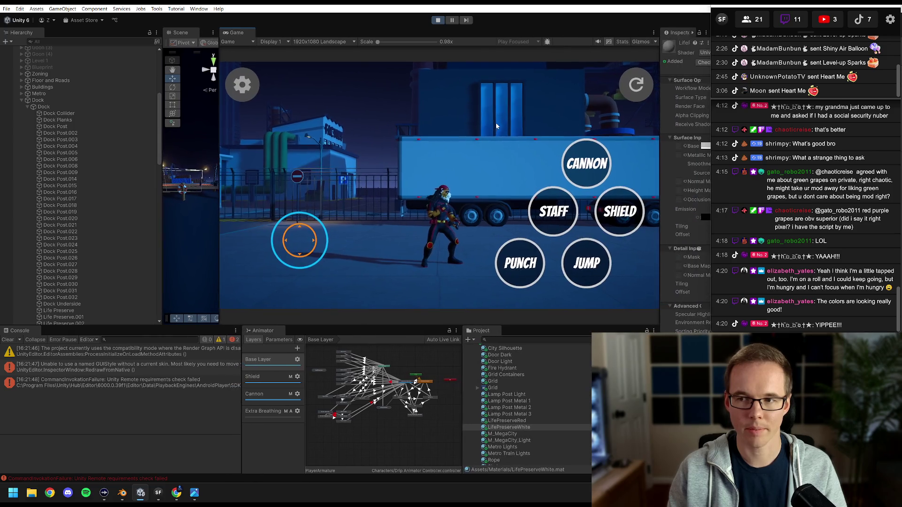
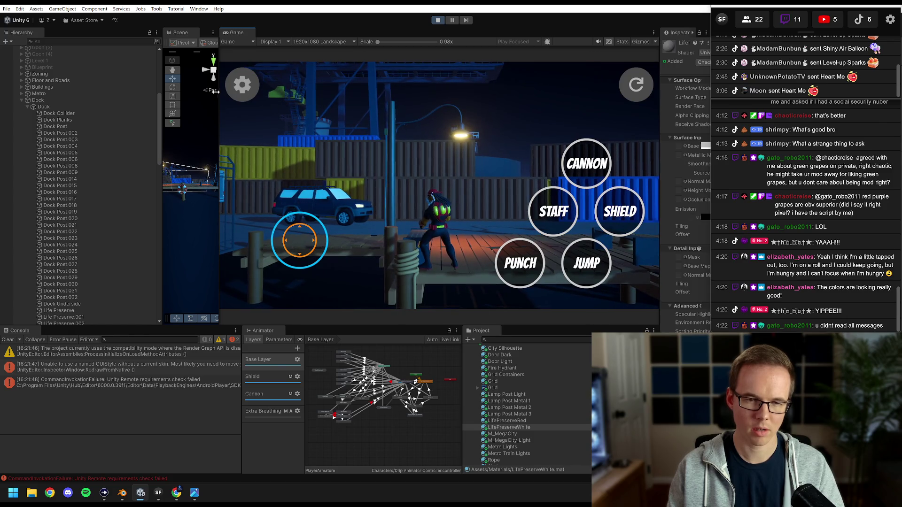
Widen the Scene view, orbit to the bollard and select the coiled Rope.002 to show its details
{"action": "left_click_drag", "start_coordinate": [219, 97], "coordinate": [461, 118]}
{"action": "left_click_drag", "start_coordinate": [272, 170], "coordinate": [313, 174]}
{"action": "scroll", "coordinate": [322, 184], "scroll_direction": "up", "scroll_amount": 5}
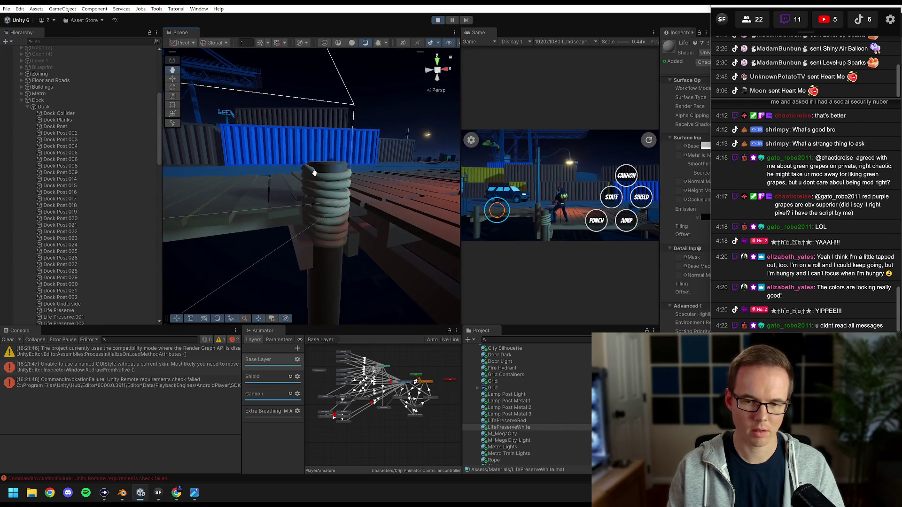
{"action": "scroll", "coordinate": [321, 184], "scroll_direction": "down", "scroll_amount": 3}
{"action": "left_click", "coordinate": [322, 181]}
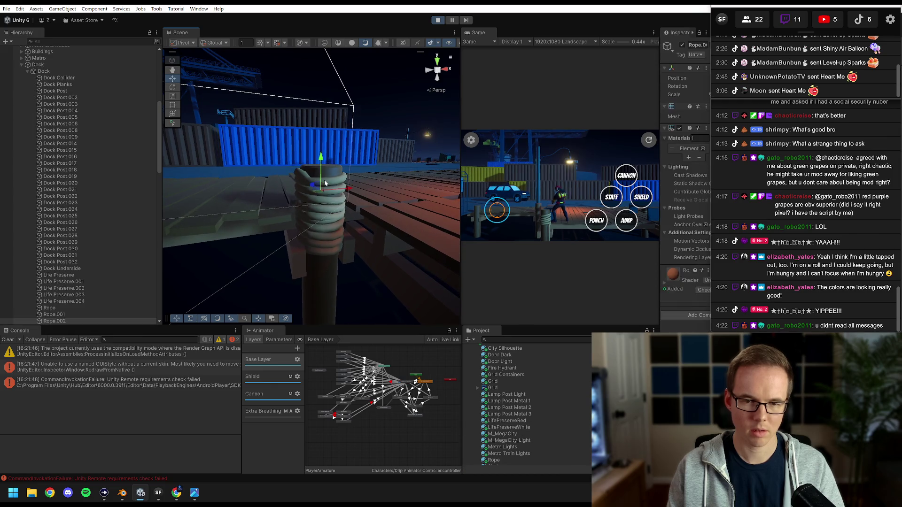
{"action": "left_click_drag", "start_coordinate": [659, 73], "coordinate": [563, 85]}
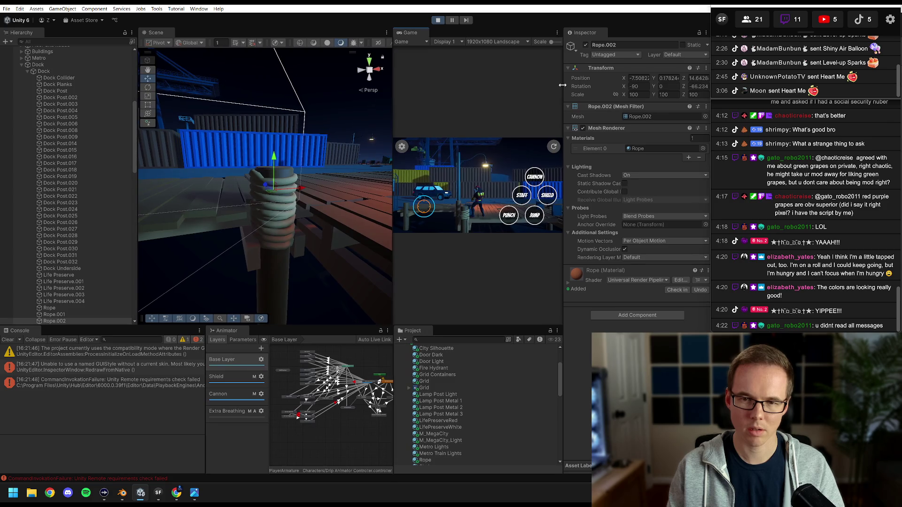
Compare the rope in wireframe and shaded draw modes, then enlarge the Game view again
{"action": "left_click", "coordinate": [313, 43]}
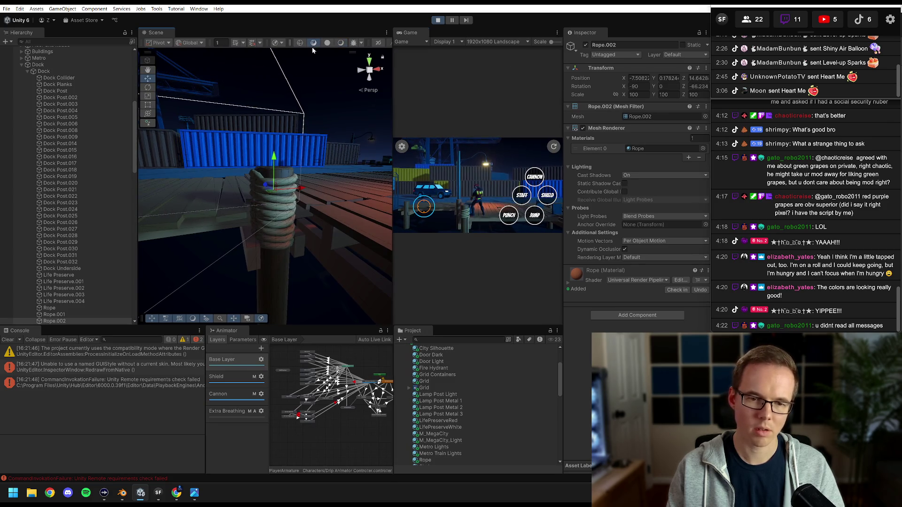
{"action": "scroll", "coordinate": [306, 115], "scroll_direction": "up", "scroll_amount": 3}
{"action": "mouse_move", "coordinate": [304, 125]}
{"action": "left_mouse_down"}
{"action": "mouse_move", "coordinate": [257, 176]}
{"action": "mouse_move", "coordinate": [282, 202]}
{"action": "mouse_move", "coordinate": [293, 170]}
{"action": "left_mouse_up"}
{"action": "left_click", "coordinate": [328, 44]}
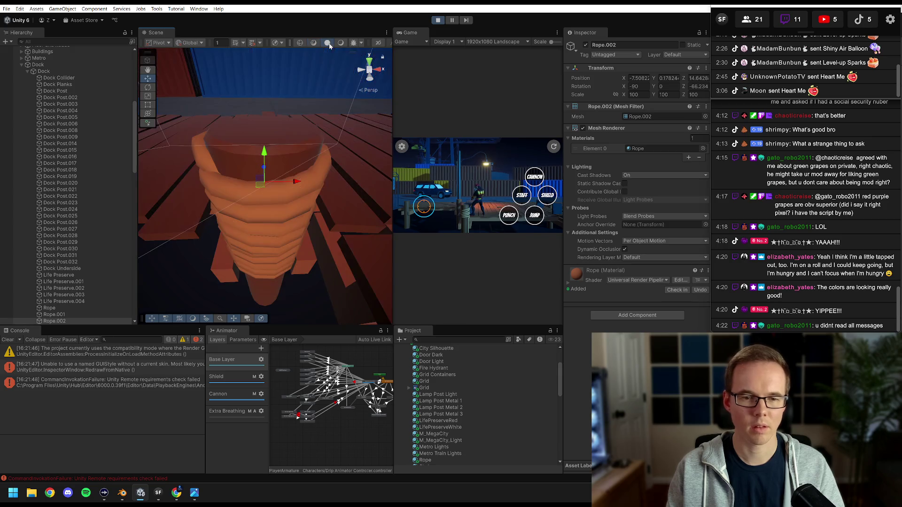
{"action": "left_click", "coordinate": [341, 43]}
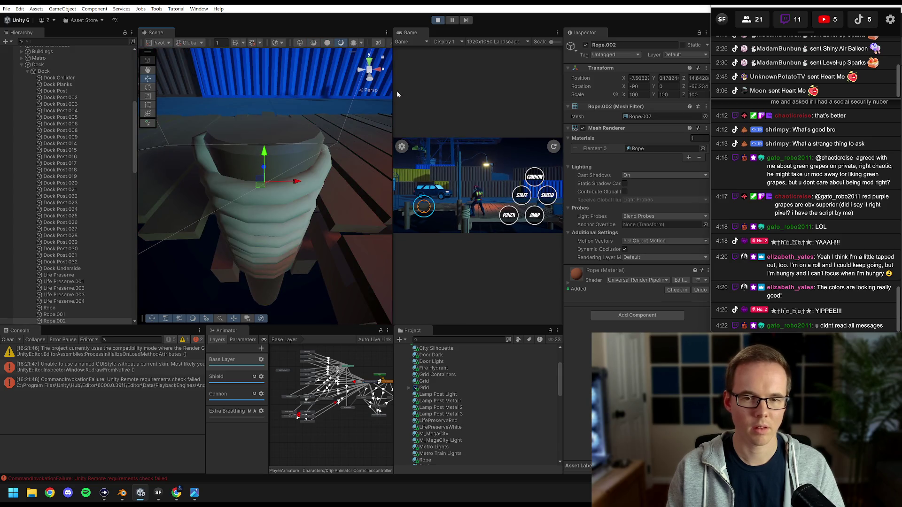
{"action": "left_click_drag", "start_coordinate": [393, 88], "coordinate": [189, 94]}
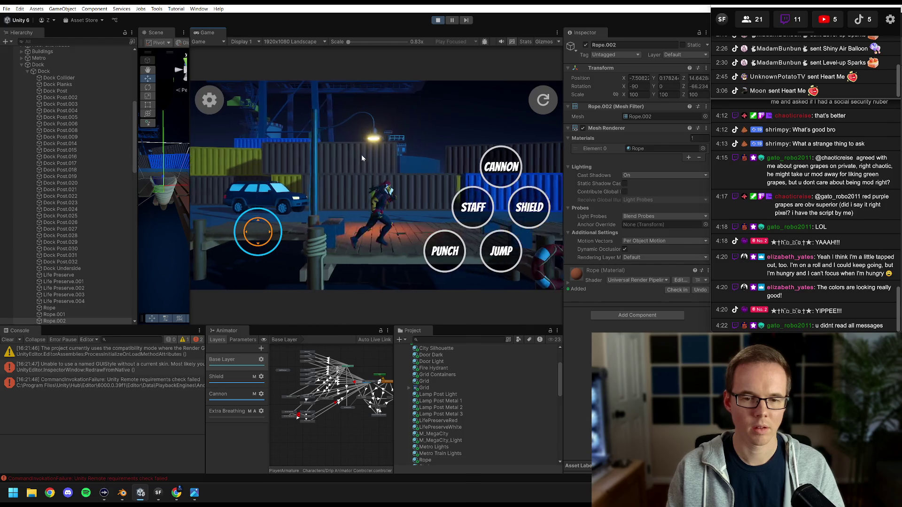
{"action": "key", "text": "d"}
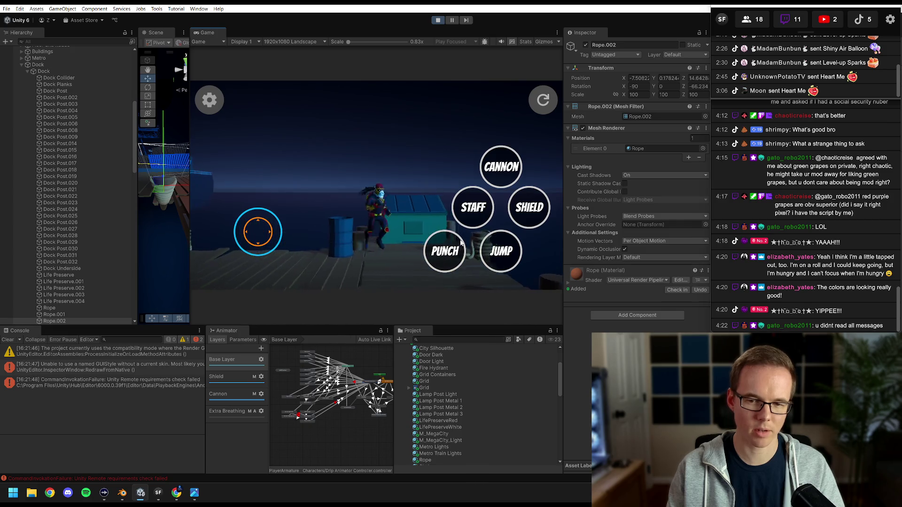
Equip the character's glowing staff and trigger the punch move during play
{"action": "left_click", "coordinate": [468, 213]}
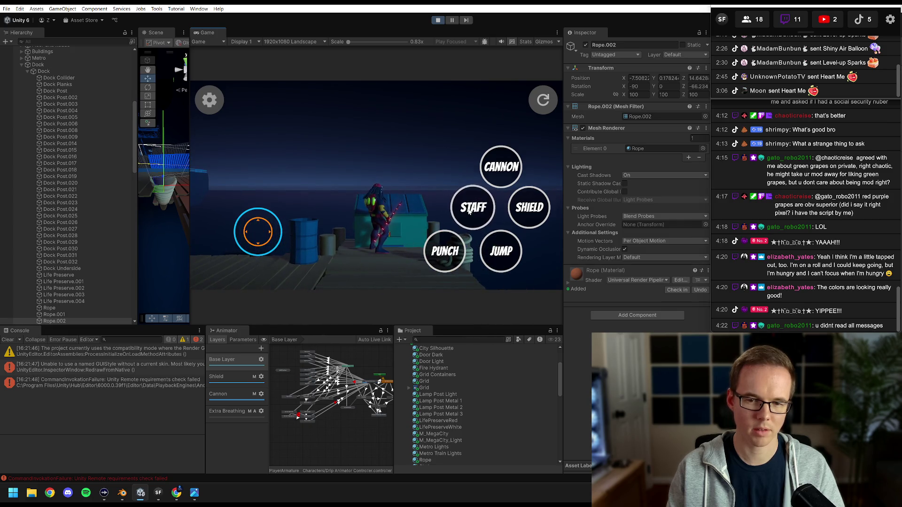
{"action": "left_click", "coordinate": [446, 251]}
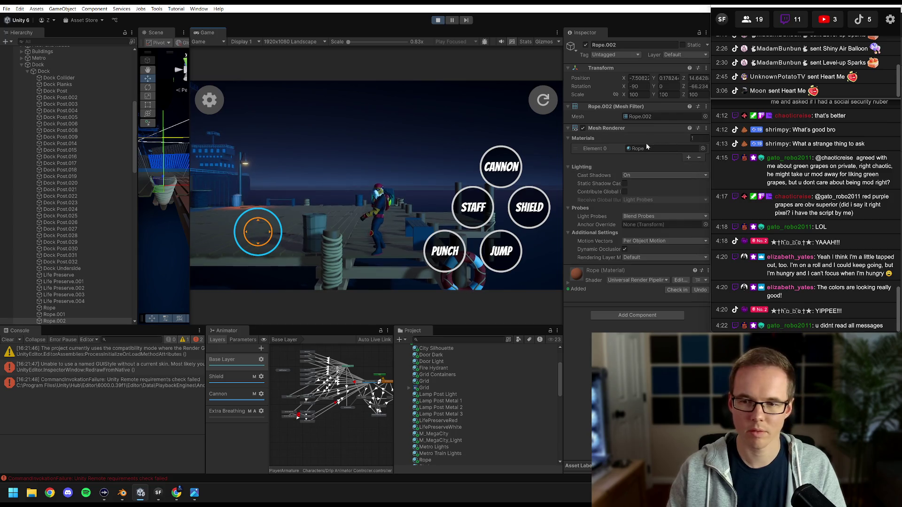
Select the Rope material and bring its Base Map colour picker into view
{"action": "left_click", "coordinate": [645, 148]}
{"action": "left_click", "coordinate": [424, 460]}
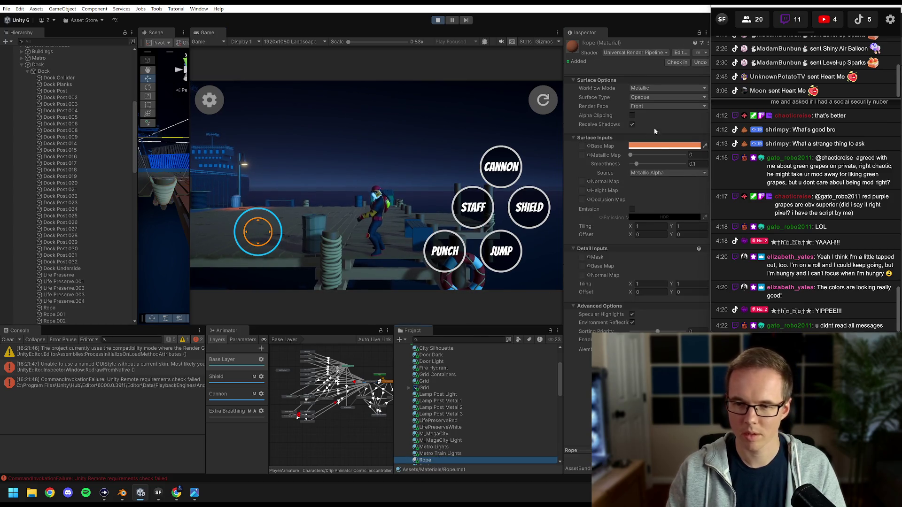
{"action": "left_click", "coordinate": [651, 146]}
{"action": "left_click_drag", "start_coordinate": [689, 139], "coordinate": [560, 129]}
Tune the Rope colour's value, saturation and hue to a darker orange-brown
{"action": "left_click_drag", "start_coordinate": [592, 285], "coordinate": [578, 288]}
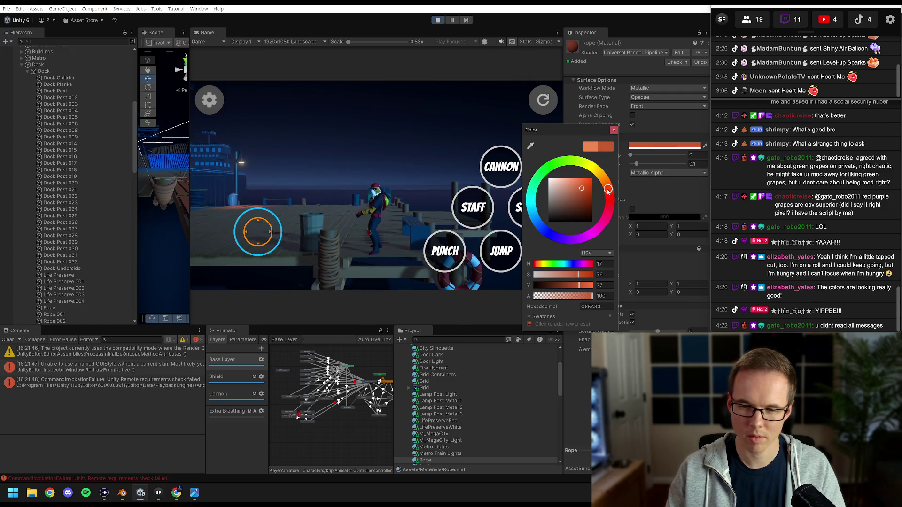
{"action": "left_click_drag", "start_coordinate": [576, 288], "coordinate": [568, 288]}
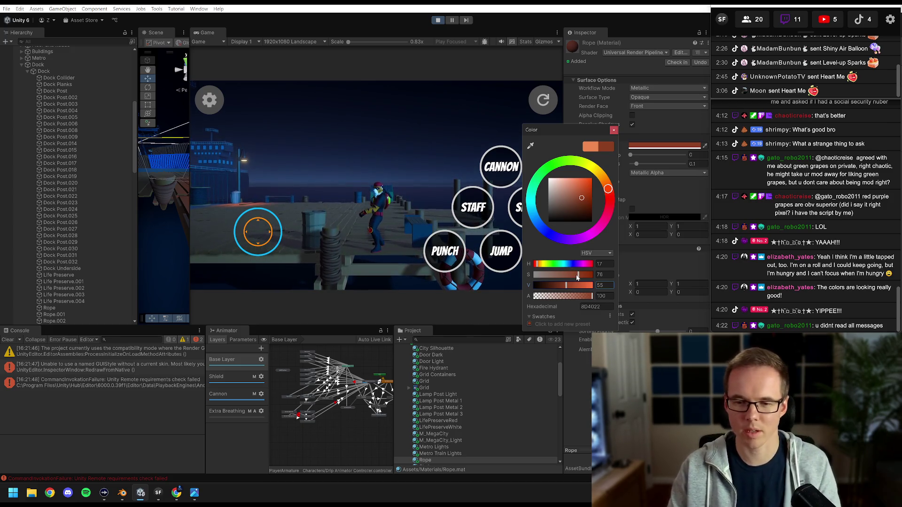
{"action": "left_click_drag", "start_coordinate": [578, 275], "coordinate": [580, 277]}
{"action": "left_click", "coordinate": [609, 189]}
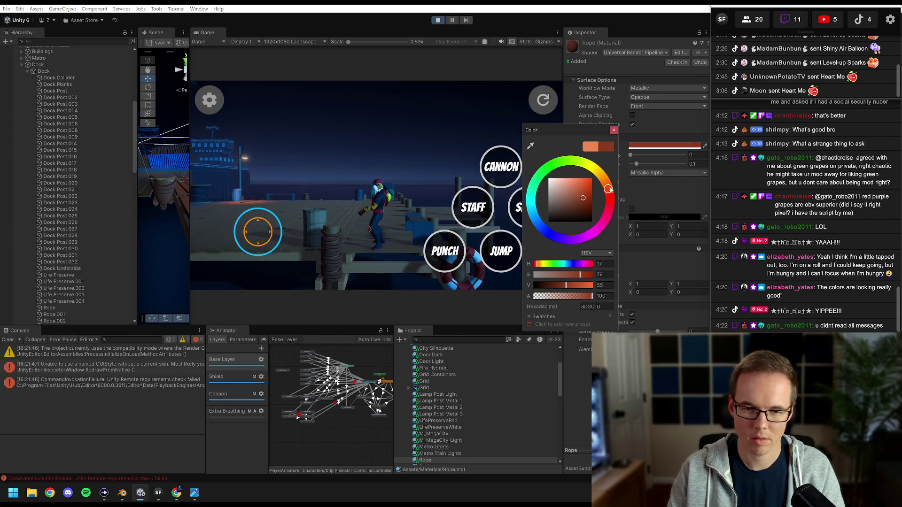
{"action": "left_click_drag", "start_coordinate": [567, 286], "coordinate": [557, 289]}
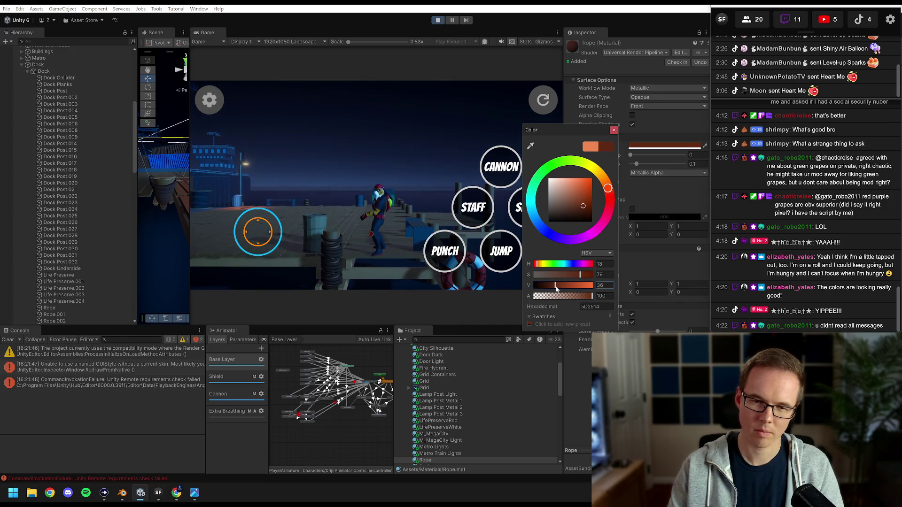
{"action": "left_click_drag", "start_coordinate": [559, 288], "coordinate": [593, 288]}
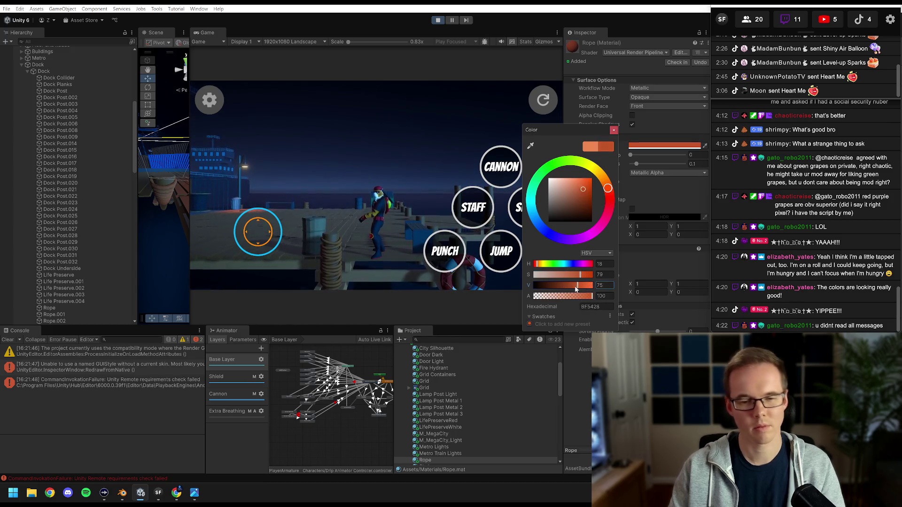
{"action": "left_click_drag", "start_coordinate": [589, 287], "coordinate": [564, 290]}
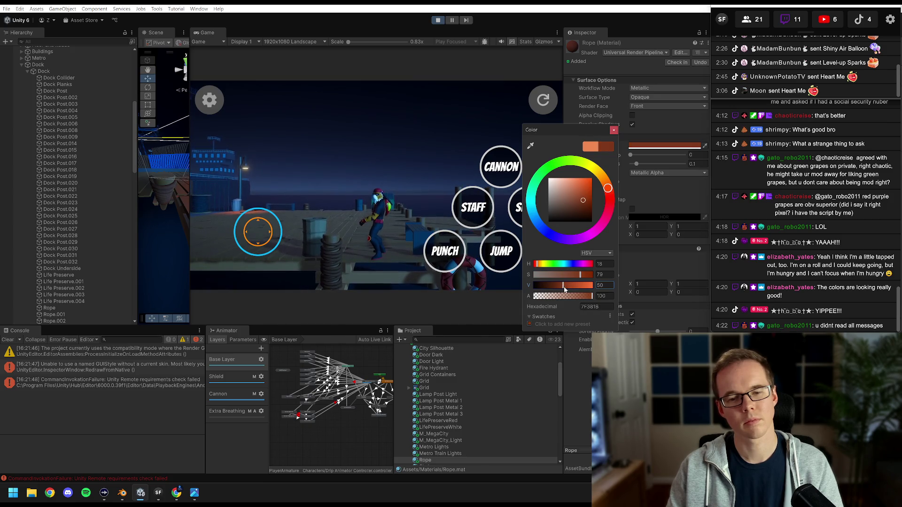
{"action": "left_click", "coordinate": [378, 206]}
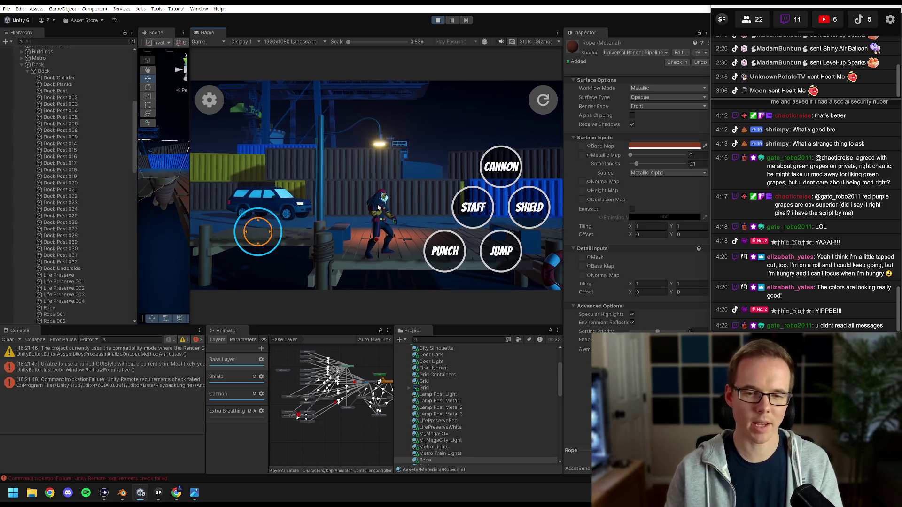
Reopen the Rope base colour picker and glance over at the stream chat
{"action": "left_click", "coordinate": [671, 149]}
{"action": "left_click_drag", "start_coordinate": [827, 146], "coordinate": [607, 145]}
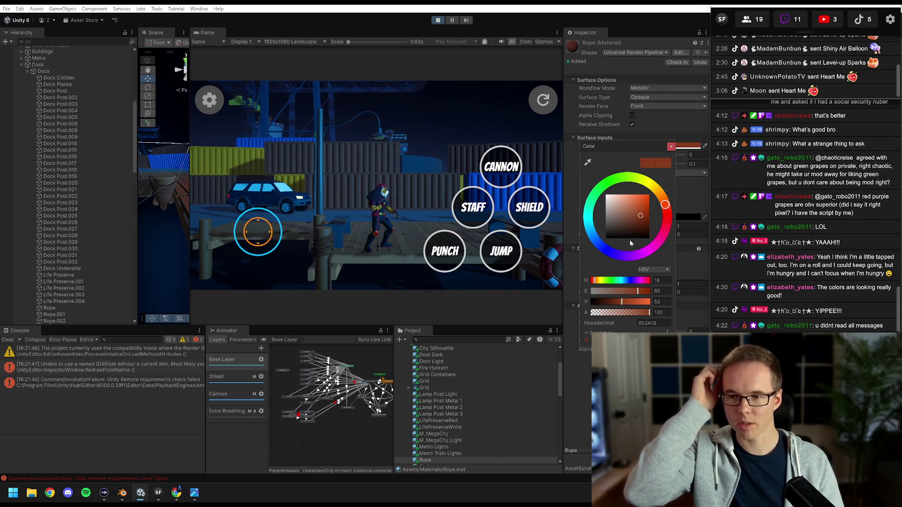
{"action": "left_click", "coordinate": [855, 189]}
{"action": "scroll", "coordinate": [856, 198], "scroll_direction": "up", "scroll_amount": 3}
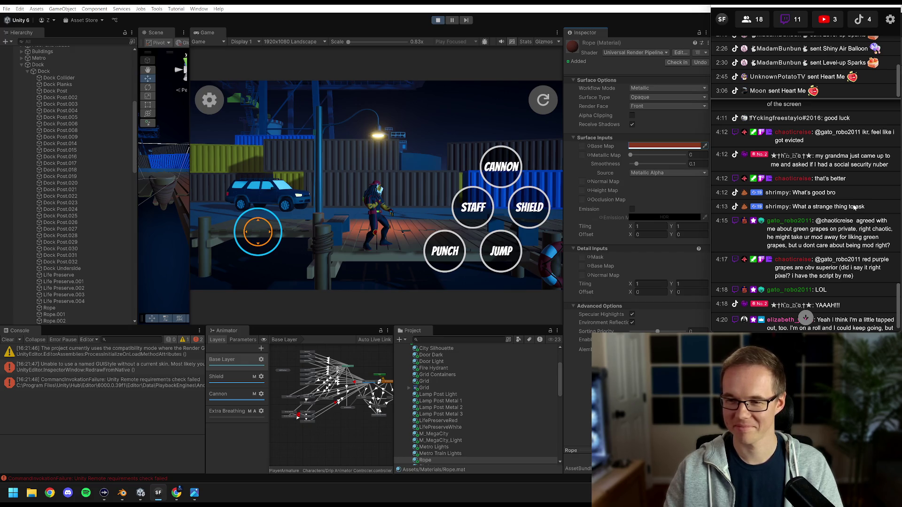
{"action": "scroll", "coordinate": [855, 207], "scroll_direction": "down", "scroll_amount": 3}
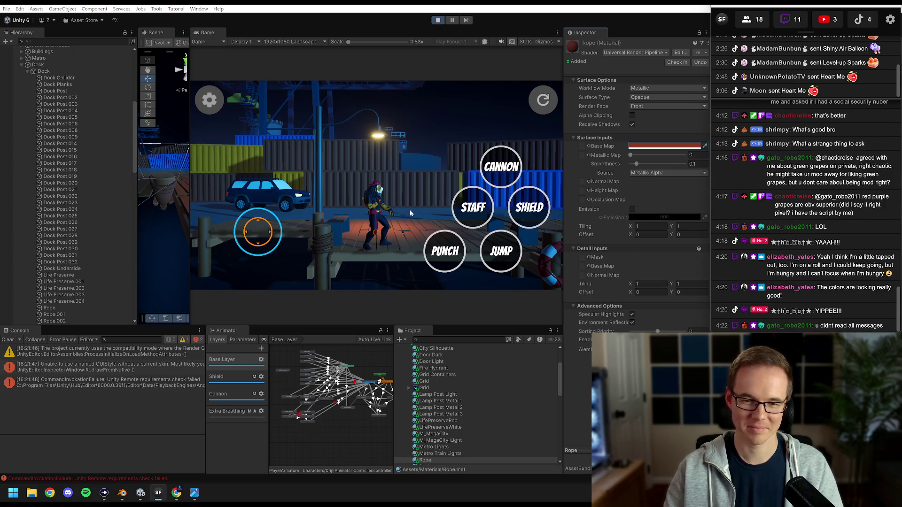
Raise the Rope colour's value slightly, then select a wooden dock post
{"action": "left_click", "coordinate": [665, 145]}
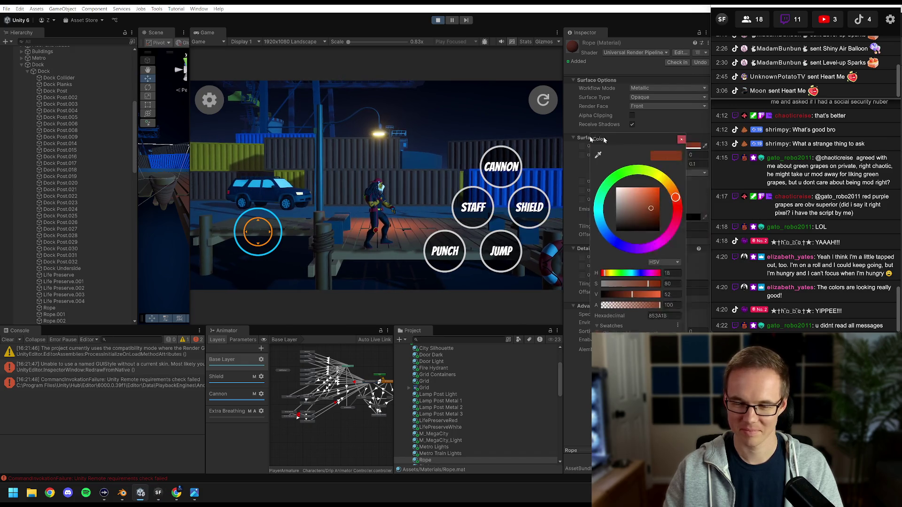
{"action": "left_click_drag", "start_coordinate": [643, 137], "coordinate": [547, 137]}
{"action": "left_click_drag", "start_coordinate": [560, 292], "coordinate": [563, 293]}
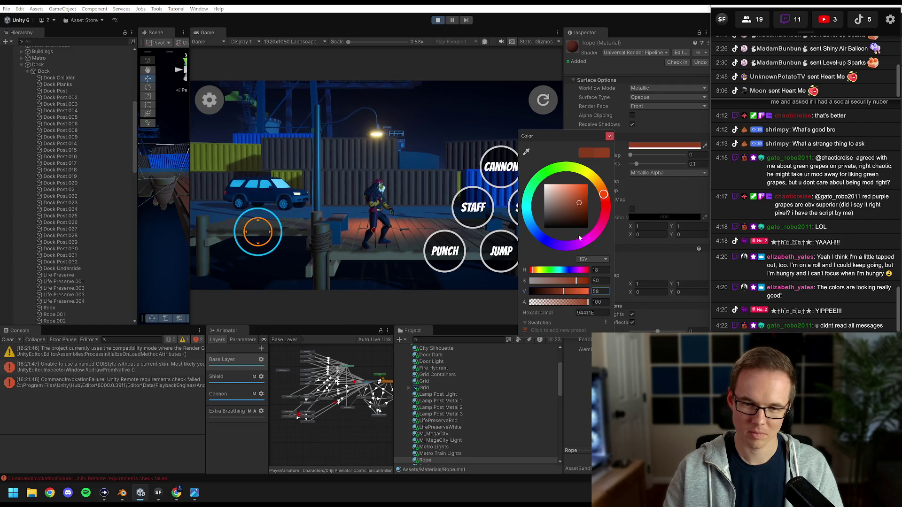
{"action": "left_click", "coordinate": [610, 136]}
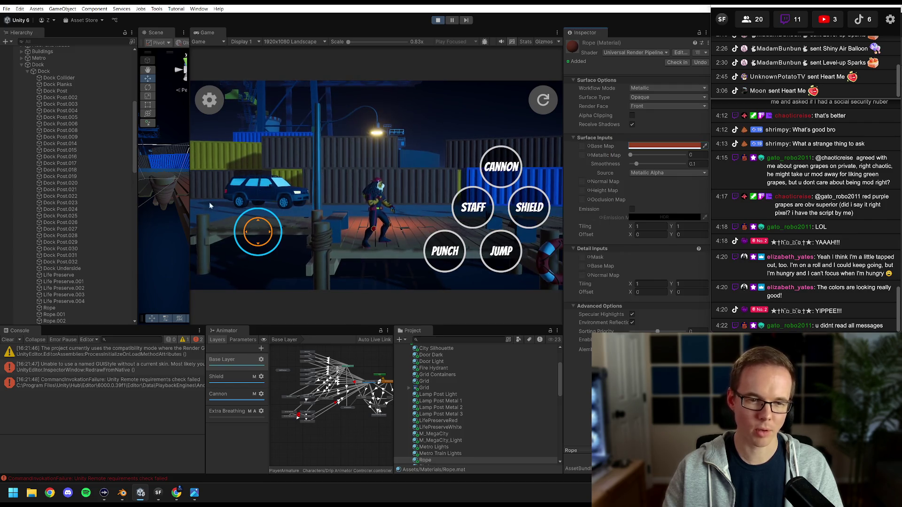
{"action": "left_click", "coordinate": [61, 222]}
Select the Wood 1 material and start shifting its base colour hue toward orange
{"action": "left_click", "coordinate": [628, 149]}
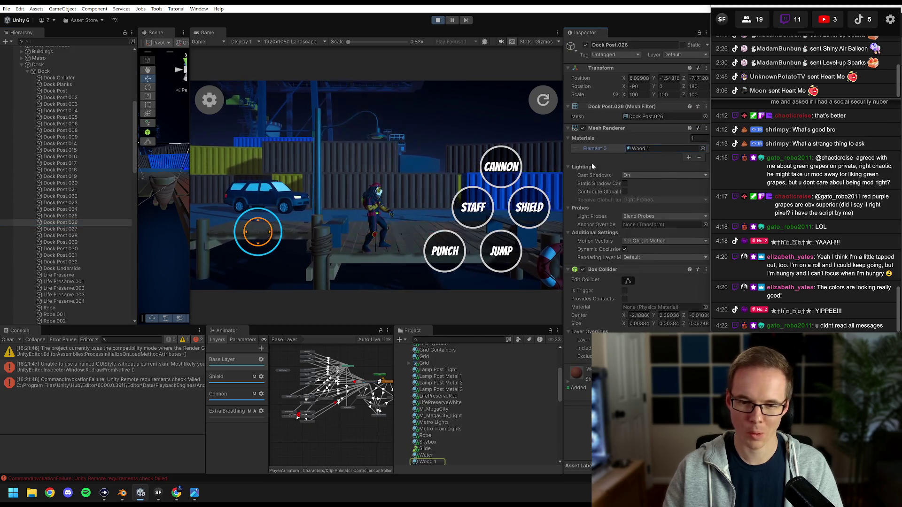
{"action": "left_click", "coordinate": [422, 463]}
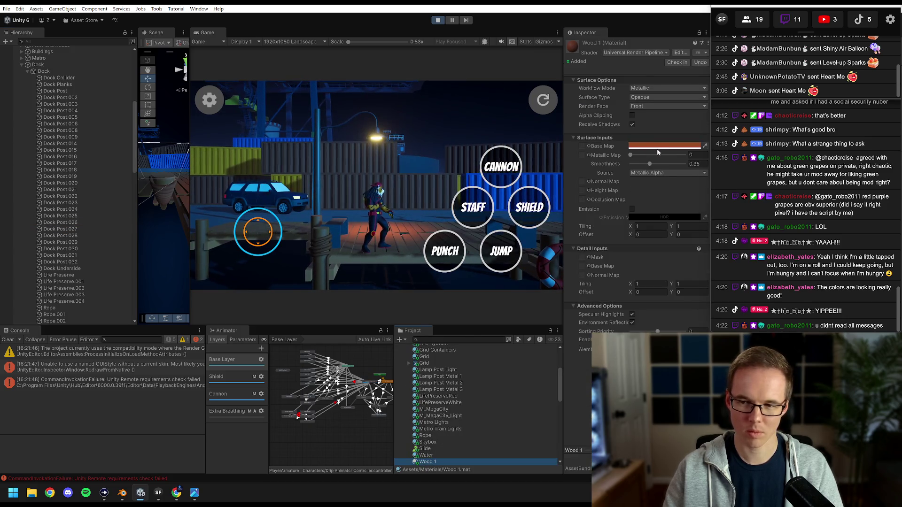
{"action": "mouse_move", "coordinate": [642, 168]}
{"action": "left_mouse_down"}
{"action": "mouse_move", "coordinate": [666, 167]}
{"action": "mouse_move", "coordinate": [639, 168]}
{"action": "left_mouse_up"}
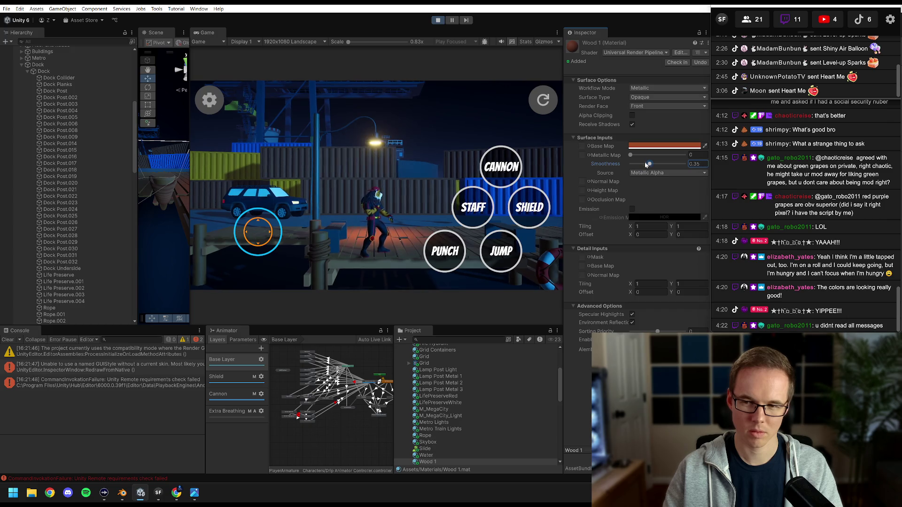
{"action": "left_click", "coordinate": [665, 146]}
{"action": "left_click_drag", "start_coordinate": [677, 183], "coordinate": [680, 183]}
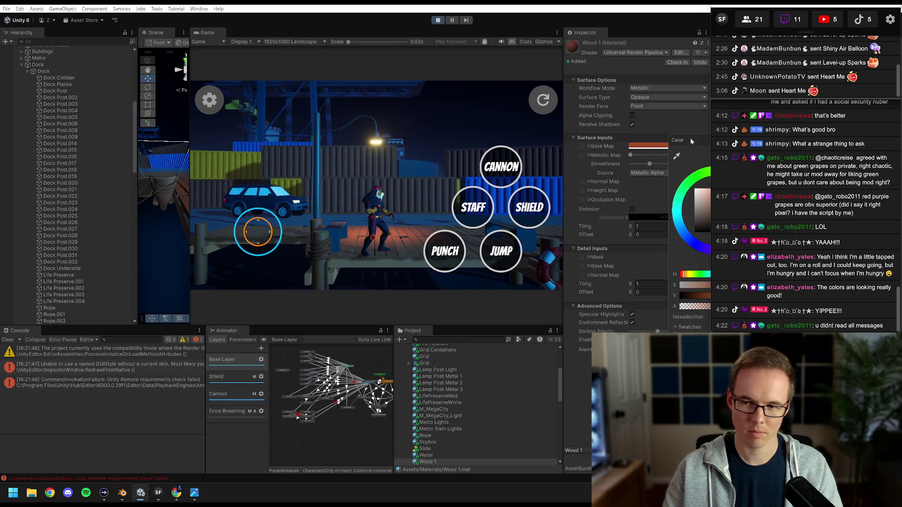
{"action": "left_click_drag", "start_coordinate": [690, 140], "coordinate": [591, 143]}
{"action": "left_click_drag", "start_coordinate": [656, 201], "coordinate": [653, 194]}
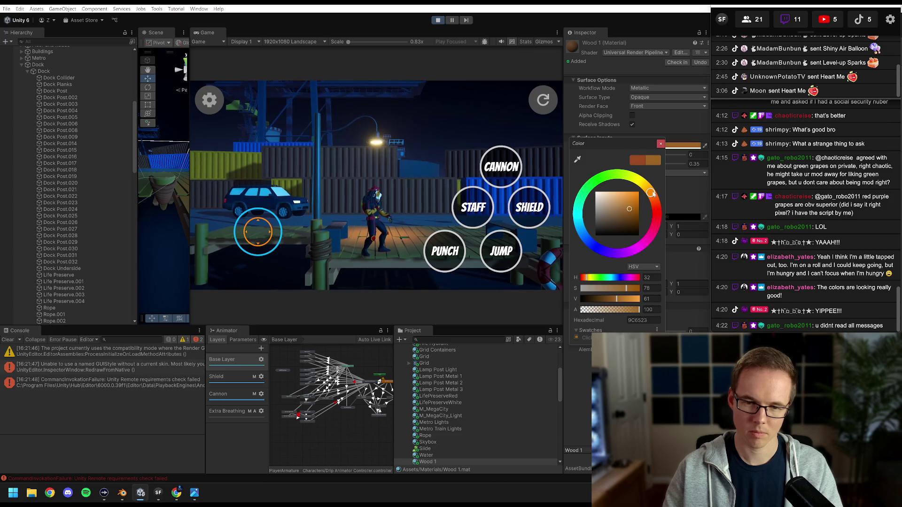
Finish Wood 1 at saturation 72, value about 73, and lower Smoothness to 0.2
{"action": "left_click", "coordinate": [647, 147]}
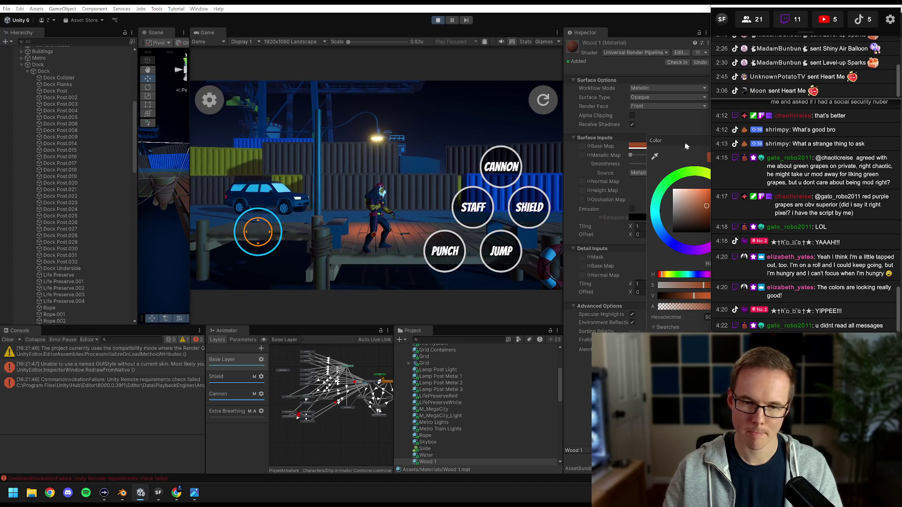
{"action": "left_click_drag", "start_coordinate": [688, 146], "coordinate": [623, 144]}
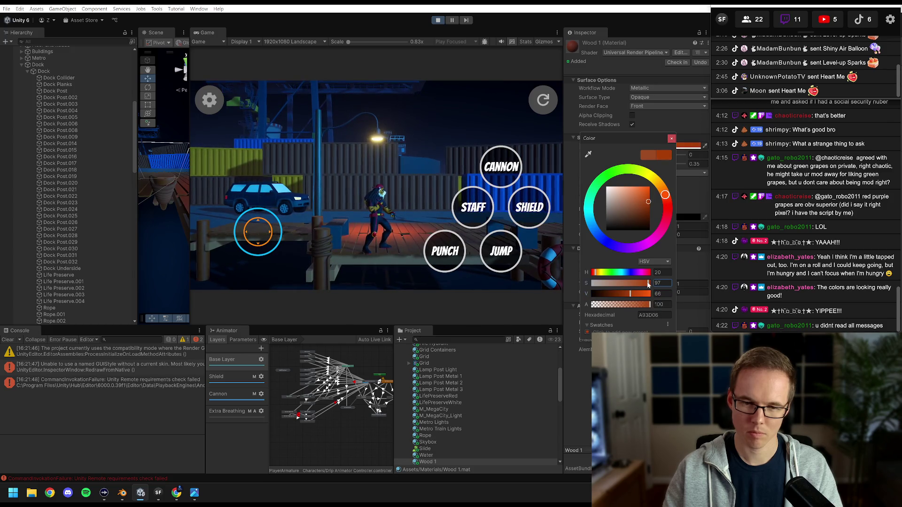
{"action": "left_click_drag", "start_coordinate": [643, 284], "coordinate": [632, 285]}
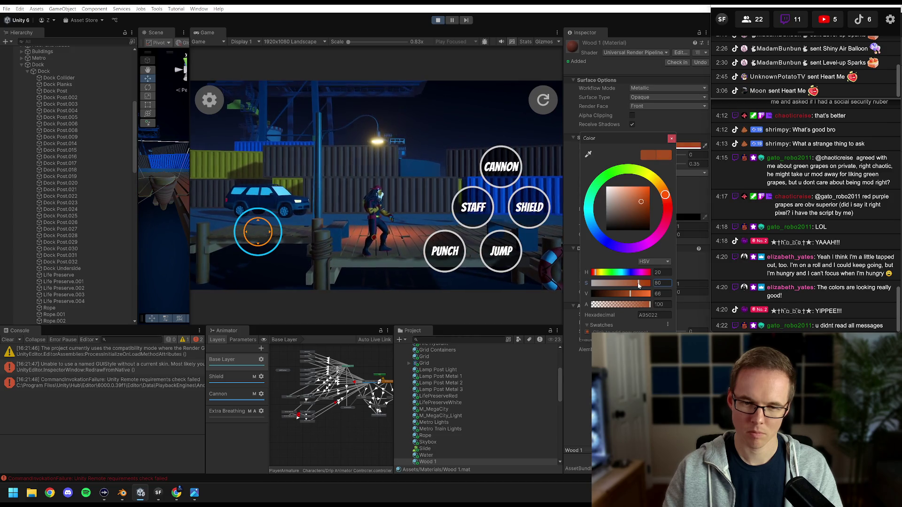
{"action": "left_click_drag", "start_coordinate": [665, 194], "coordinate": [664, 192]}
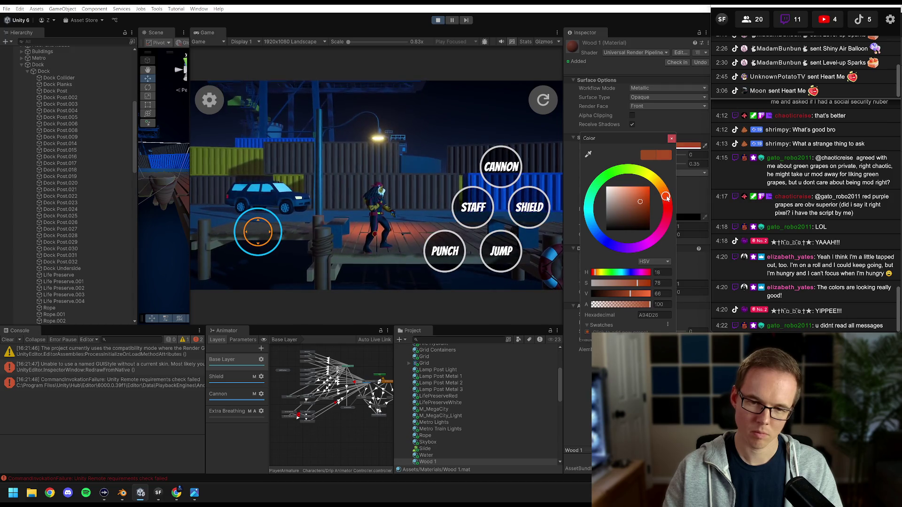
{"action": "left_click", "coordinate": [635, 294]}
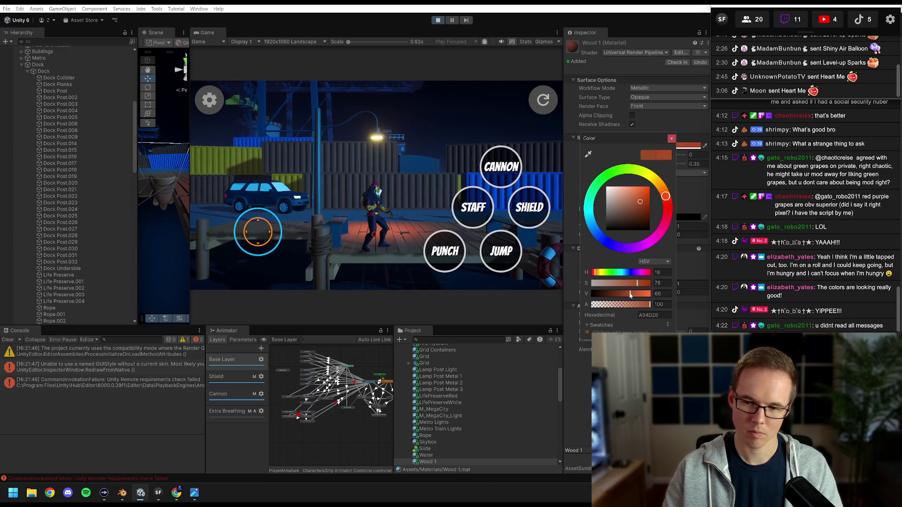
{"action": "left_click_drag", "start_coordinate": [635, 294], "coordinate": [633, 294]}
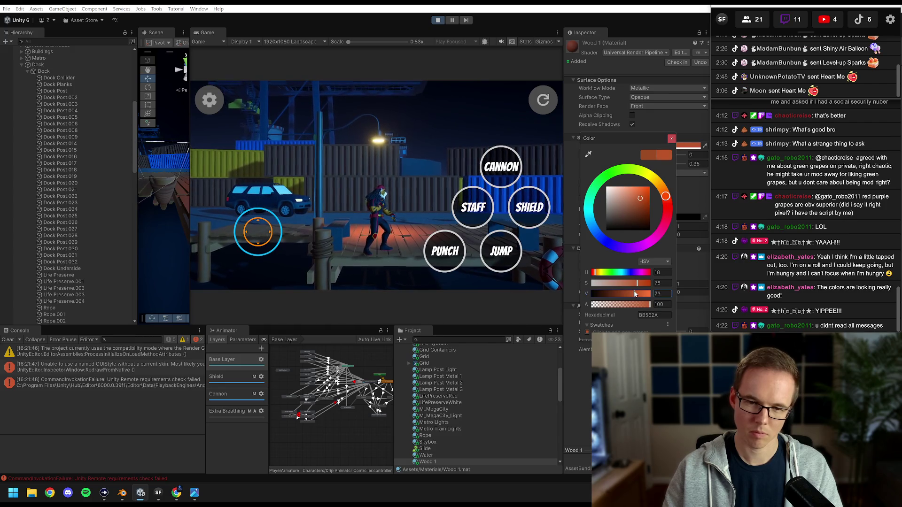
{"action": "left_click", "coordinate": [680, 182]}
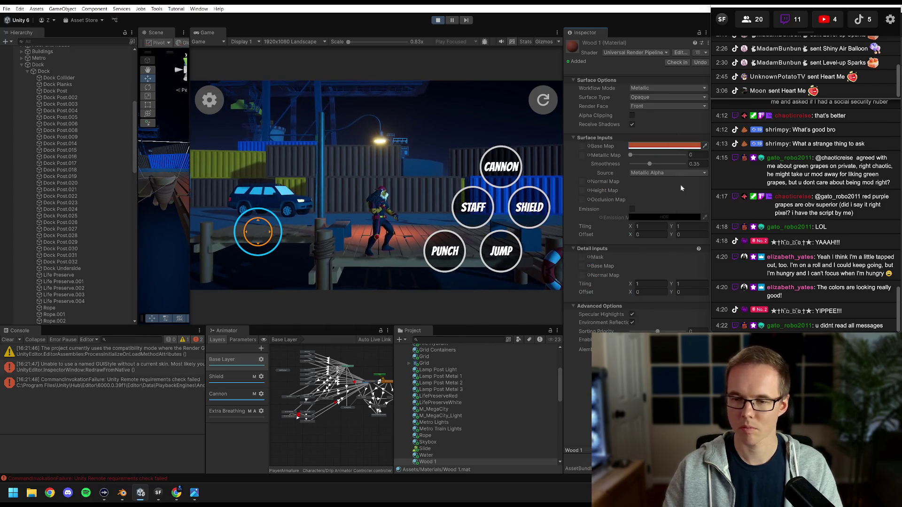
{"action": "left_click_drag", "start_coordinate": [653, 163], "coordinate": [642, 167]}
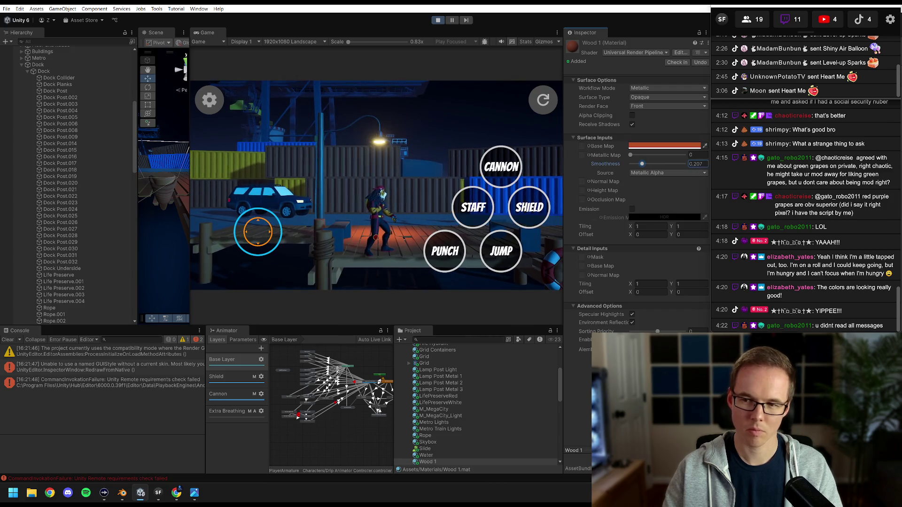
{"action": "left_click", "coordinate": [427, 155]}
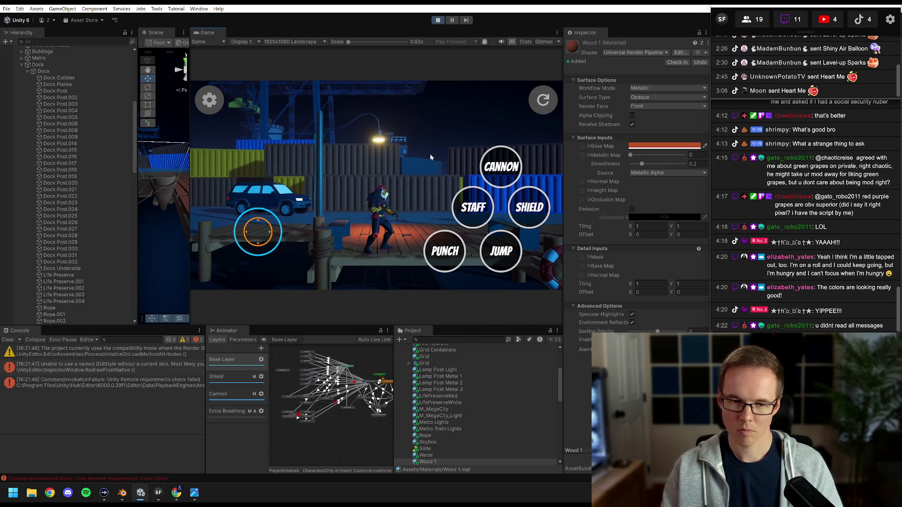
Run the character around the dock with W and A, then stop Play mode
{"action": "key", "text": "w"}
{"action": "key", "text": "a"}
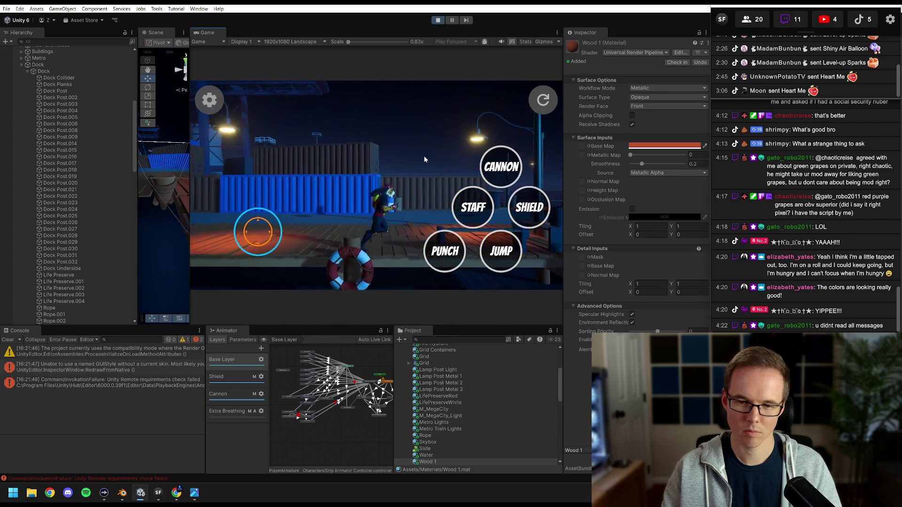
{"action": "key", "text": "w"}
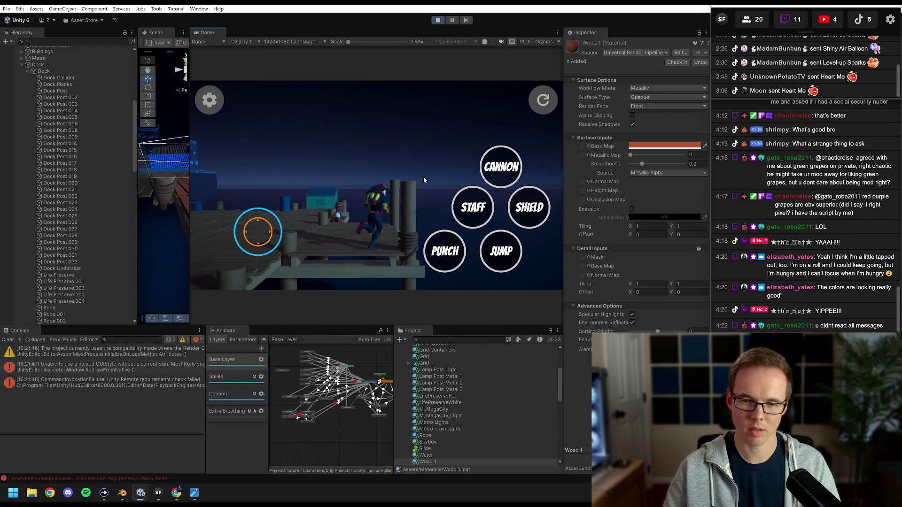
{"action": "left_click", "coordinate": [436, 24]}
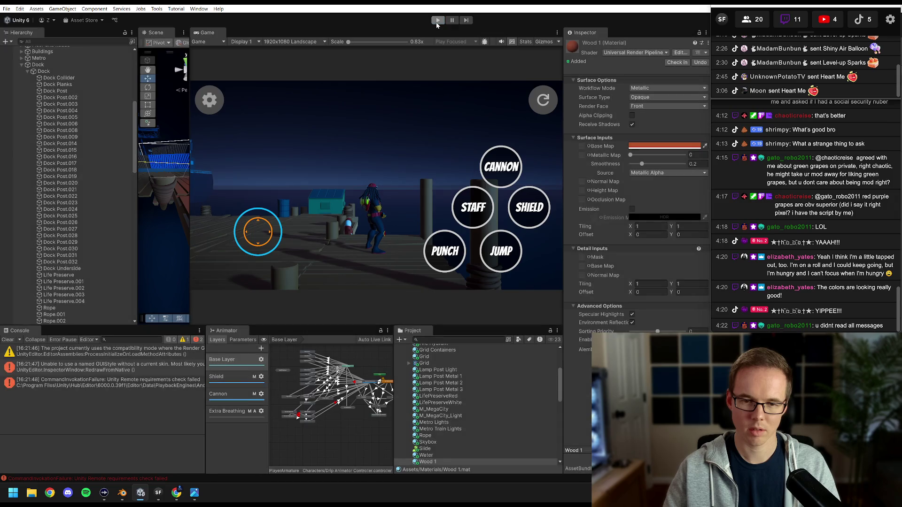
In Blender, orbit to the dock and place a duplicate of the rope
{"action": "left_click", "coordinate": [122, 497]}
{"action": "scroll", "coordinate": [344, 226], "scroll_direction": "up", "scroll_amount": 4}
{"action": "mouse_move", "coordinate": [343, 225]}
{"action": "left_mouse_down"}
{"action": "mouse_move", "coordinate": [450, 232]}
{"action": "mouse_move", "coordinate": [444, 243]}
{"action": "mouse_move", "coordinate": [351, 207]}
{"action": "mouse_move", "coordinate": [327, 247]}
{"action": "mouse_move", "coordinate": [493, 281]}
{"action": "left_mouse_up"}
{"action": "scroll", "coordinate": [444, 242], "scroll_direction": "up", "scroll_amount": 8}
{"action": "scroll", "coordinate": [350, 208], "scroll_direction": "down", "scroll_amount": 5}
{"action": "scroll", "coordinate": [452, 204], "scroll_direction": "down", "scroll_amount": 10}
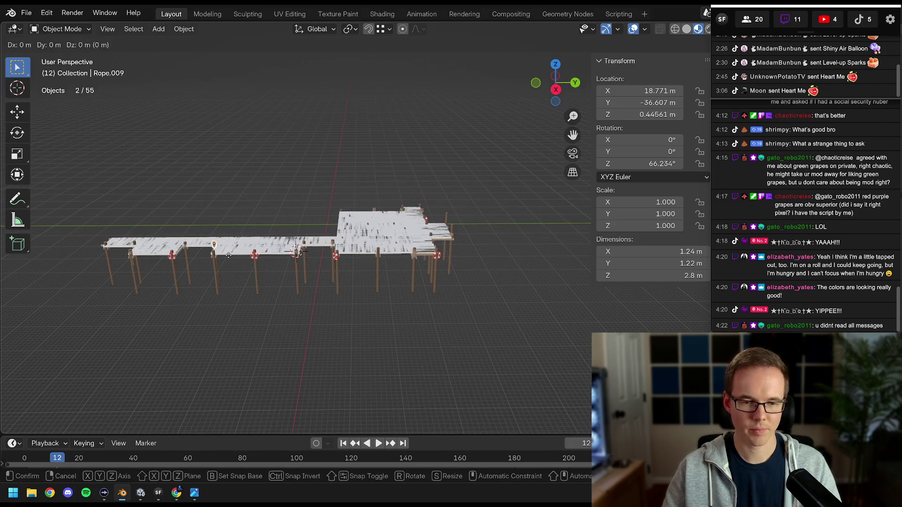
{"action": "left_click", "coordinate": [473, 252]}
Copy Dock Post.004's location onto the rope copy and raise it along Z
{"action": "scroll", "coordinate": [436, 255], "scroll_direction": "up", "scroll_amount": 8}
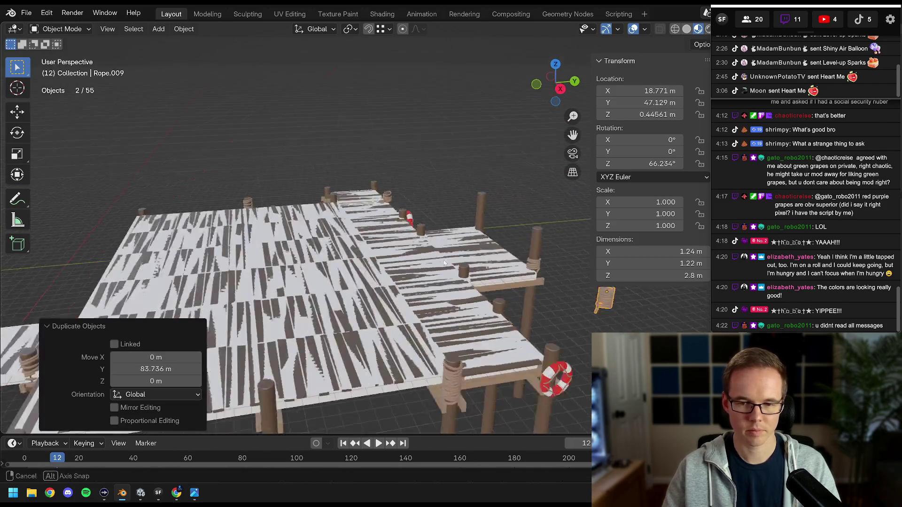
{"action": "left_click", "coordinate": [416, 197], "text": "shift"}
{"action": "key", "text": "ctrl+c"}
{"action": "left_click", "coordinate": [421, 197]}
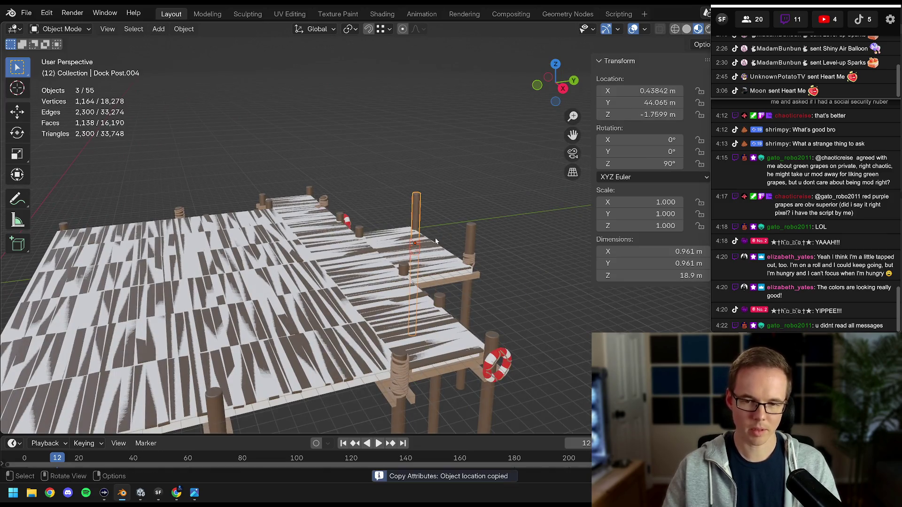
{"action": "scroll", "coordinate": [301, 276], "scroll_direction": "up", "scroll_amount": 5}
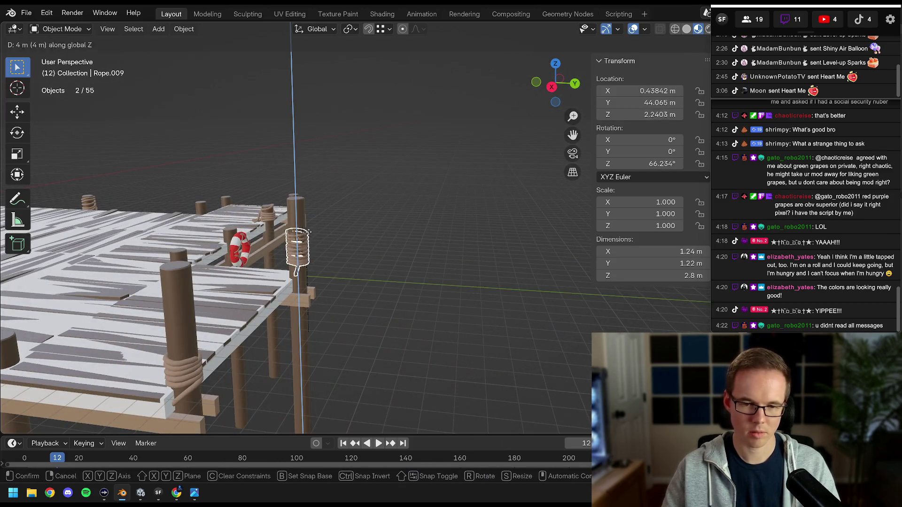
{"action": "left_click", "coordinate": [308, 235]}
Reselect the raised rope on the post and move the chat window off Blender's panels
{"action": "scroll", "coordinate": [355, 229], "scroll_direction": "up", "scroll_amount": 5}
{"action": "key", "text": "alt+a"}
{"action": "scroll", "coordinate": [360, 232], "scroll_direction": "down", "scroll_amount": 6}
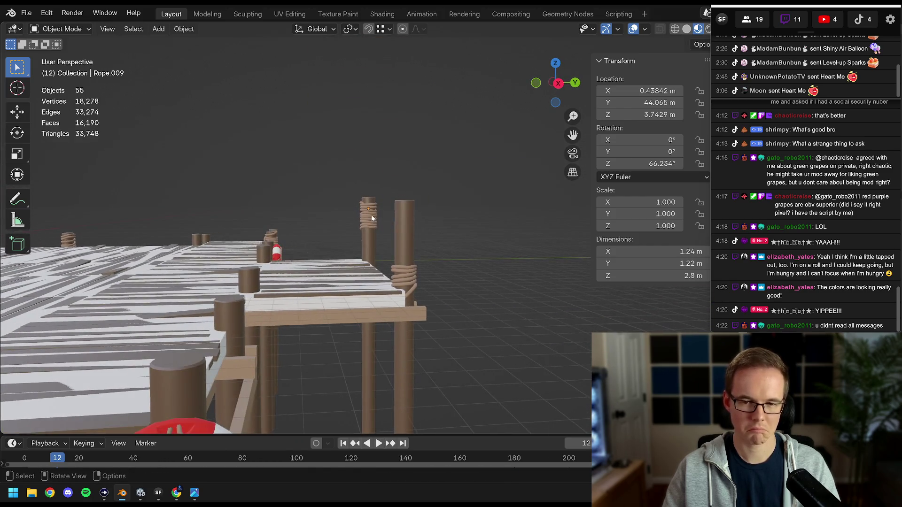
{"action": "left_click", "coordinate": [370, 215]}
{"action": "scroll", "coordinate": [371, 217], "scroll_direction": "up", "scroll_amount": 3}
{"action": "left_click_drag", "start_coordinate": [770, 8], "coordinate": [609, 13]}
{"action": "left_click", "coordinate": [370, 200]}
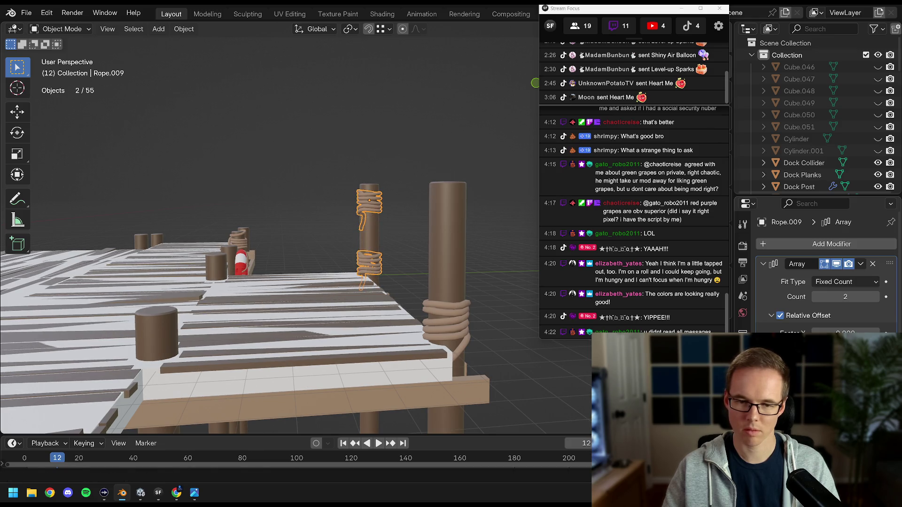
Adjust the copied rope's height on the post, checking it from several angles
{"action": "mouse_move", "coordinate": [436, 281]}
{"action": "left_mouse_down"}
{"action": "mouse_move", "coordinate": [403, 281]}
{"action": "mouse_move", "coordinate": [424, 283]}
{"action": "left_mouse_up"}
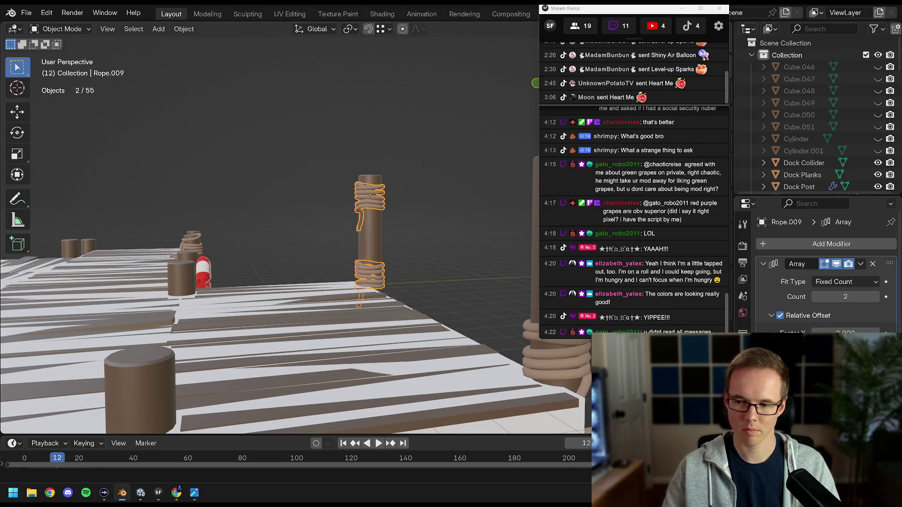
{"action": "left_click", "coordinate": [469, 226]}
{"action": "mouse_move", "coordinate": [470, 226]}
{"action": "left_mouse_down"}
{"action": "mouse_move", "coordinate": [420, 241]}
{"action": "mouse_move", "coordinate": [407, 259]}
{"action": "mouse_move", "coordinate": [376, 254]}
{"action": "left_mouse_up"}
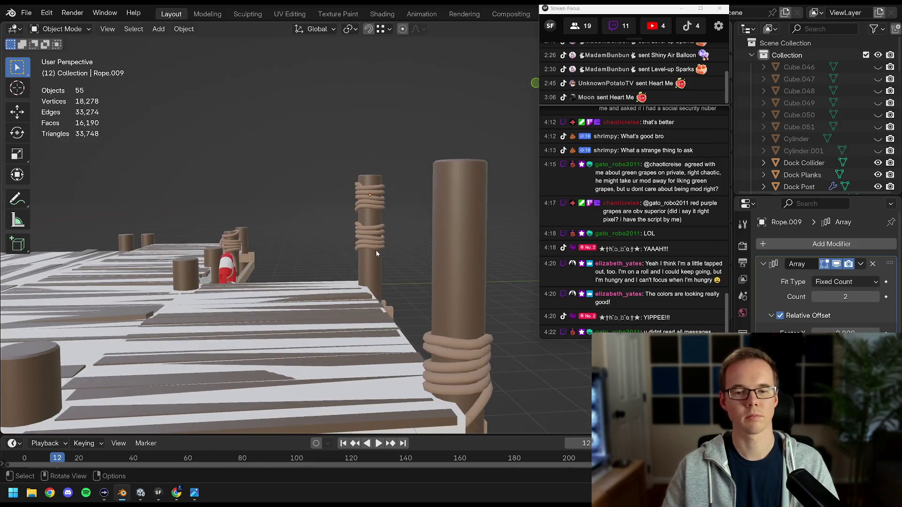
{"action": "left_click", "coordinate": [421, 215]}
{"action": "left_click_drag", "start_coordinate": [422, 212], "coordinate": [393, 231]}
{"action": "left_click", "coordinate": [394, 230]}
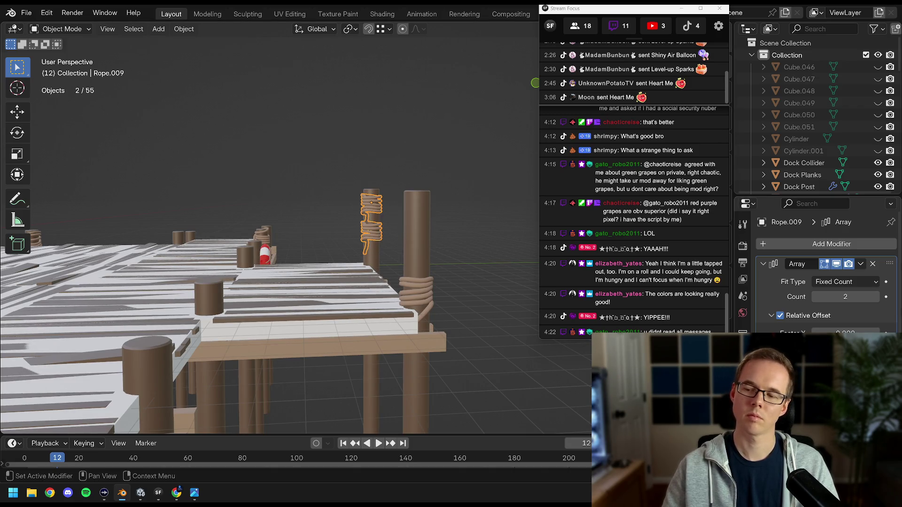
{"action": "left_click", "coordinate": [433, 270]}
{"action": "mouse_move", "coordinate": [433, 271]}
{"action": "left_mouse_down"}
{"action": "mouse_move", "coordinate": [443, 278]}
{"action": "mouse_move", "coordinate": [435, 284]}
{"action": "mouse_move", "coordinate": [473, 284]}
{"action": "left_mouse_up"}
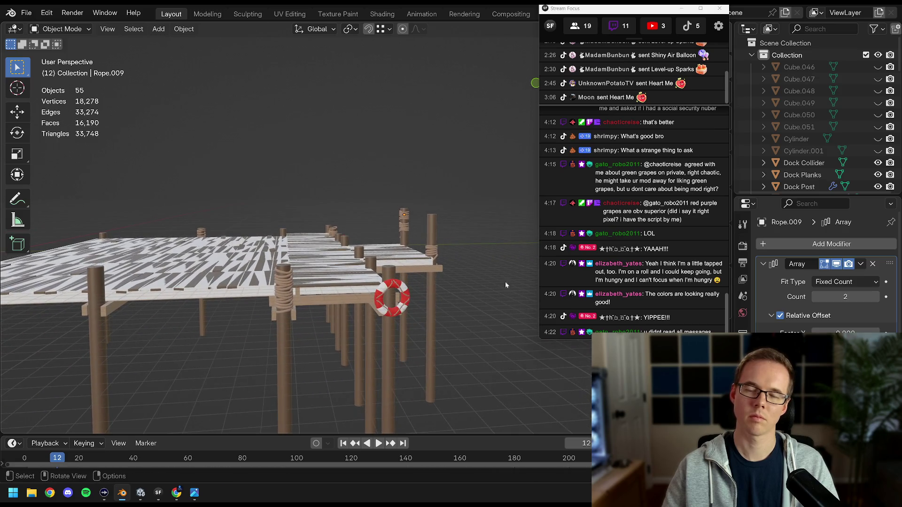
{"action": "mouse_move", "coordinate": [301, 334]}
{"action": "left_mouse_down"}
{"action": "mouse_move", "coordinate": [396, 291]}
{"action": "mouse_move", "coordinate": [407, 317]}
{"action": "mouse_move", "coordinate": [409, 295]}
{"action": "mouse_move", "coordinate": [356, 210]}
{"action": "left_mouse_up"}
Rotate the rope around Z on the post and delete its Array modifier
{"action": "key", "text": "z"}
{"action": "key", "text": "Escape"}
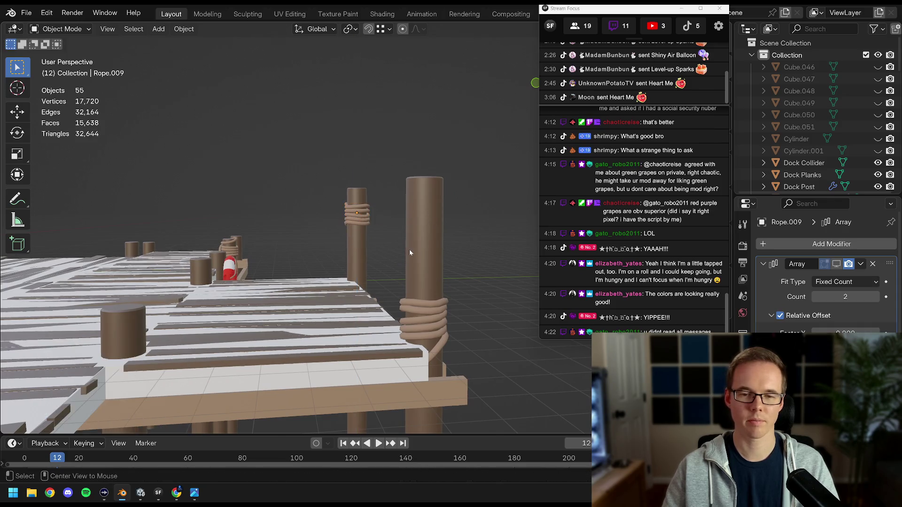
{"action": "key", "text": "r"}
{"action": "key", "text": "z"}
{"action": "left_click", "coordinate": [377, 180]}
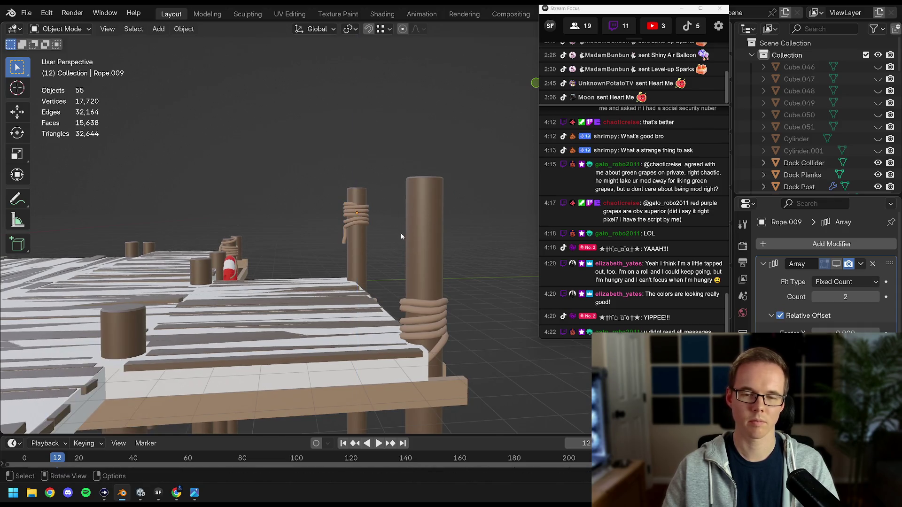
{"action": "left_click_drag", "start_coordinate": [376, 180], "coordinate": [381, 241]}
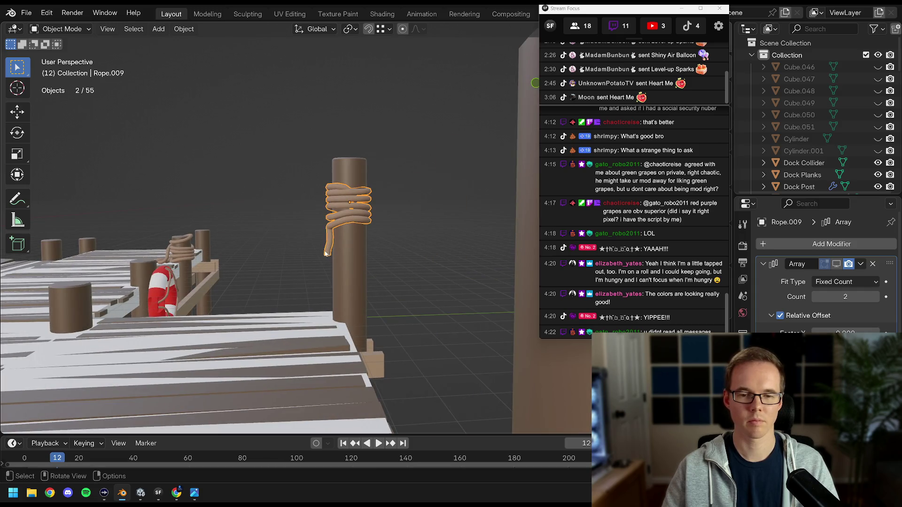
{"action": "left_click", "coordinate": [872, 264]}
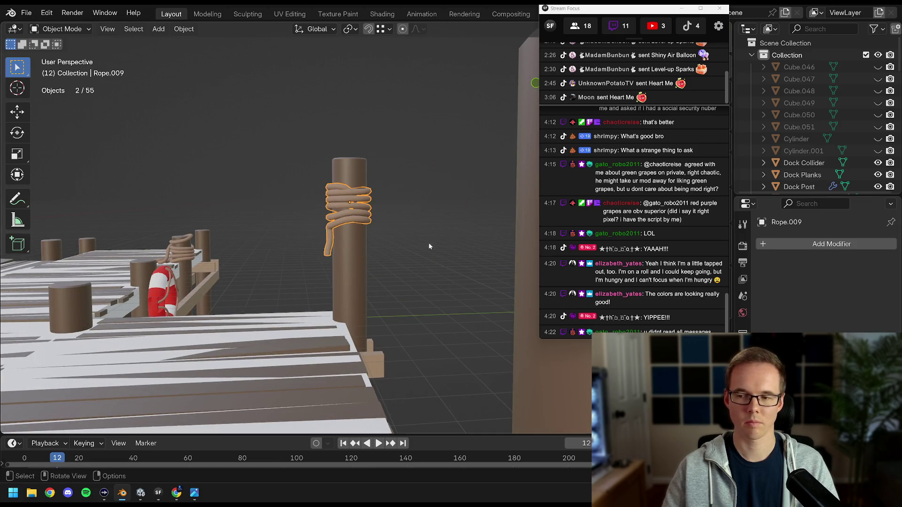
Move the rope's end point and bend its tail toward the dock post
{"action": "scroll", "coordinate": [430, 244], "scroll_direction": "up", "scroll_amount": 3}
{"action": "key", "text": "Tab"}
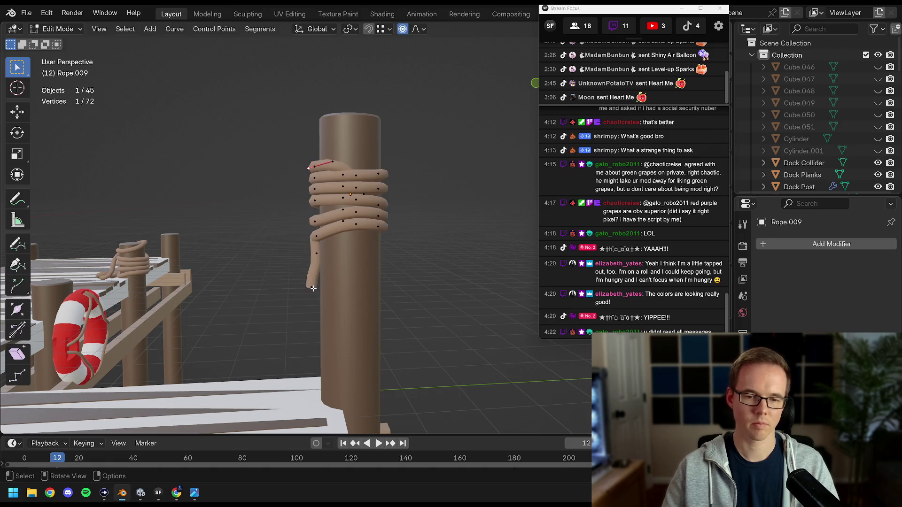
{"action": "left_click", "coordinate": [372, 284]}
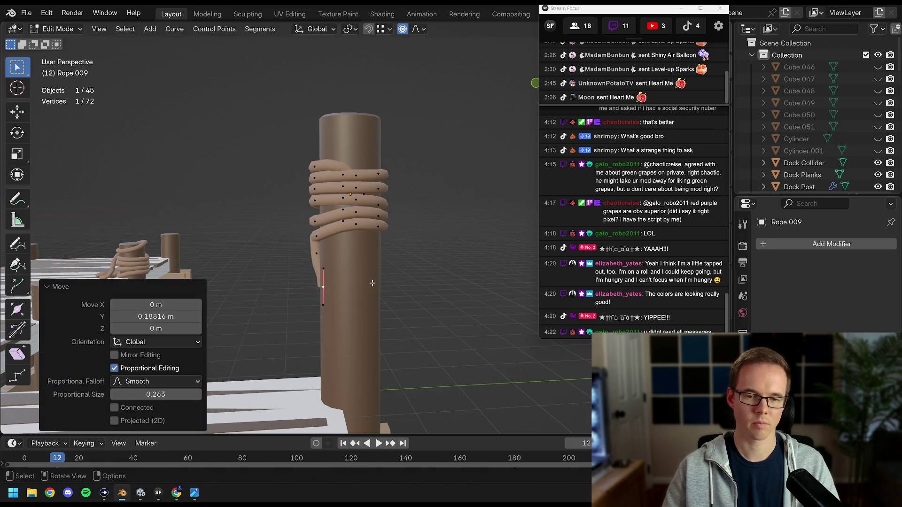
{"action": "left_click", "coordinate": [384, 244]}
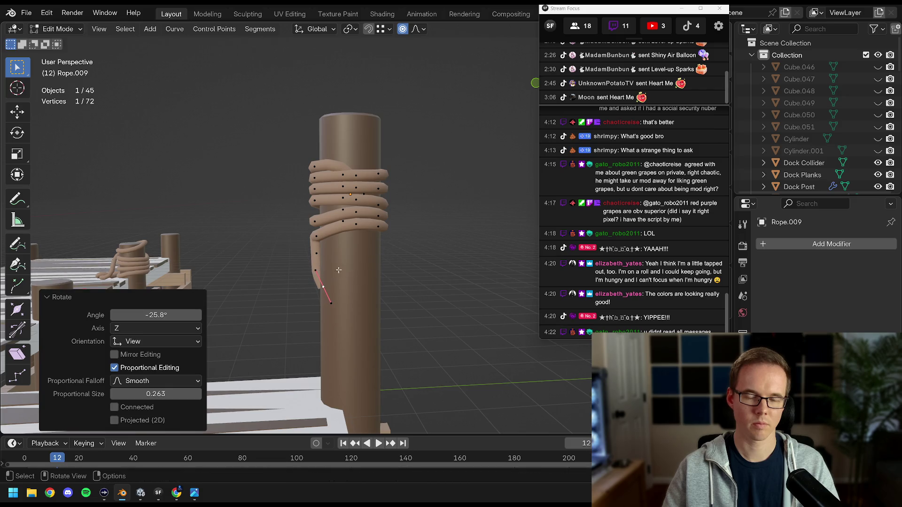
{"action": "key", "text": "Tab"}
{"action": "key", "text": "Tab"}
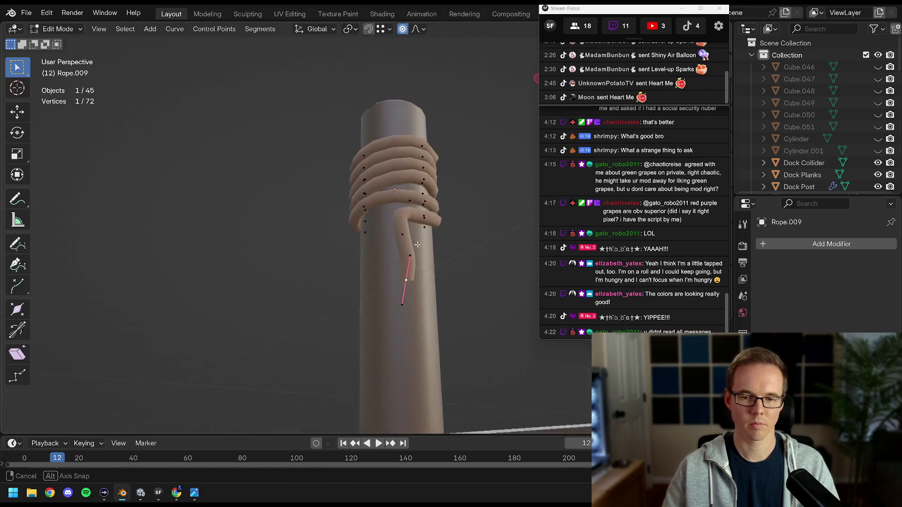
{"action": "key", "text": "g"}
{"action": "left_click", "coordinate": [394, 247]}
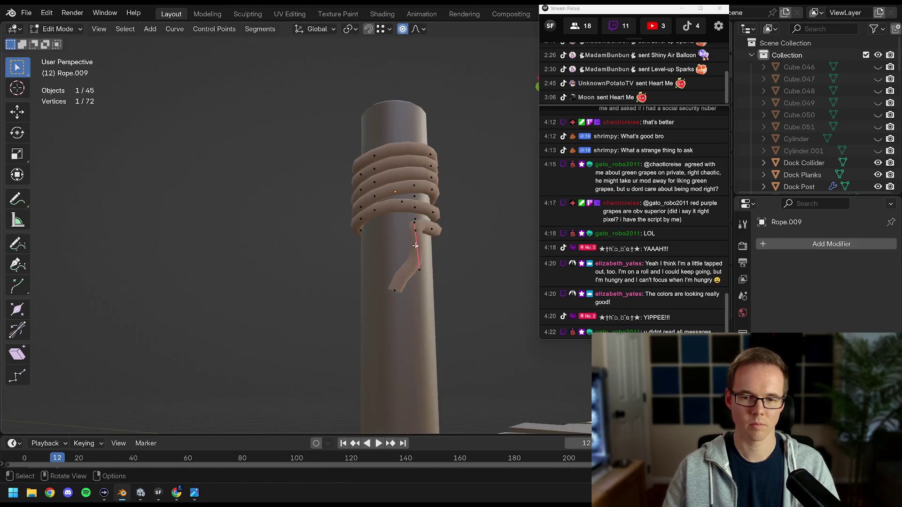
{"action": "left_click", "coordinate": [437, 252]}
Reposition the rope end point several more times and rotate it 12 degrees
{"action": "key", "text": "g"}
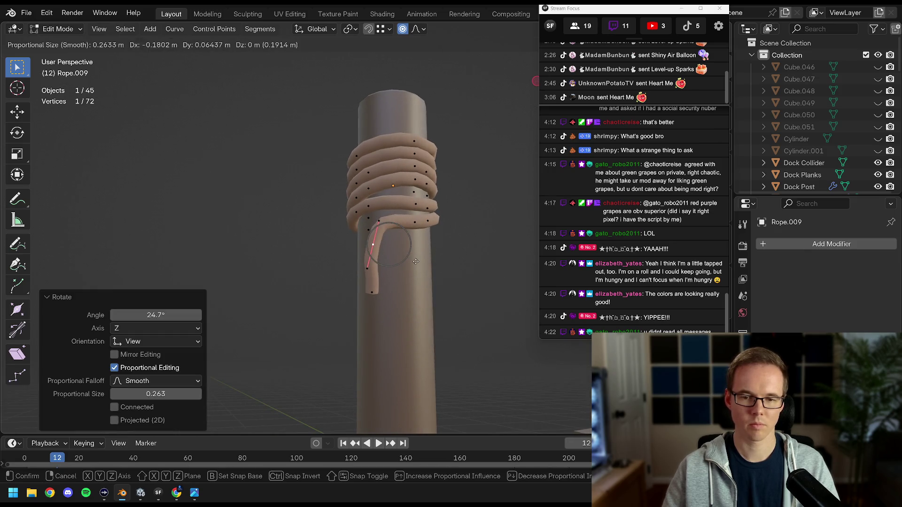
{"action": "left_click", "coordinate": [451, 258]}
{"action": "key", "text": "g"}
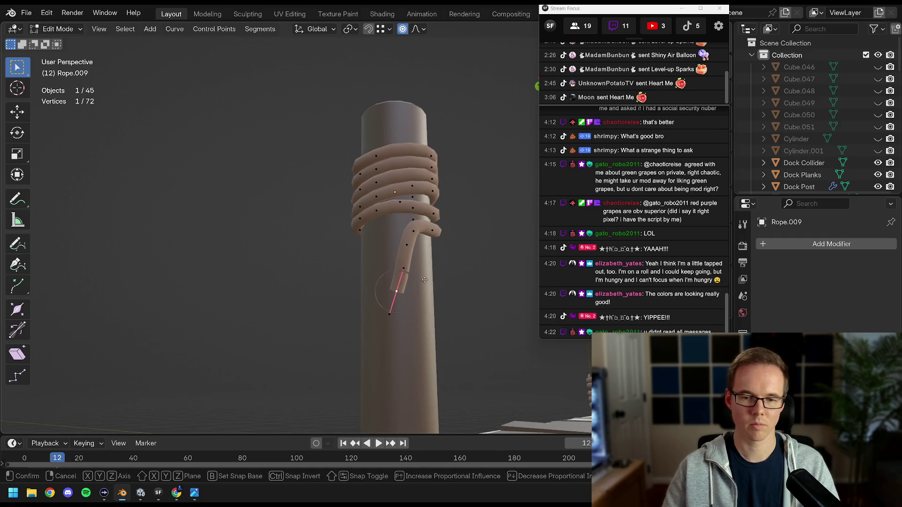
{"action": "left_click", "coordinate": [441, 289]}
{"action": "left_click", "coordinate": [451, 324]}
{"action": "key", "text": "g"}
{"action": "left_click", "coordinate": [442, 284]}
{"action": "type", "text": "r12"}
{"action": "key", "text": "Return"}
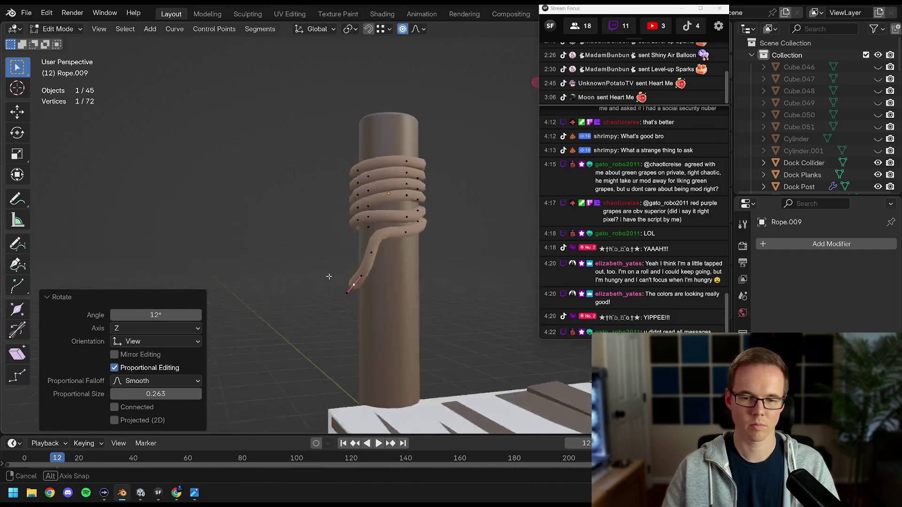
Frame the rope end, move it along Y, and turn the tail about 24°
{"action": "scroll", "coordinate": [324, 253], "scroll_direction": "up", "scroll_amount": 2}
{"action": "left_click_drag", "start_coordinate": [323, 254], "coordinate": [427, 35]}
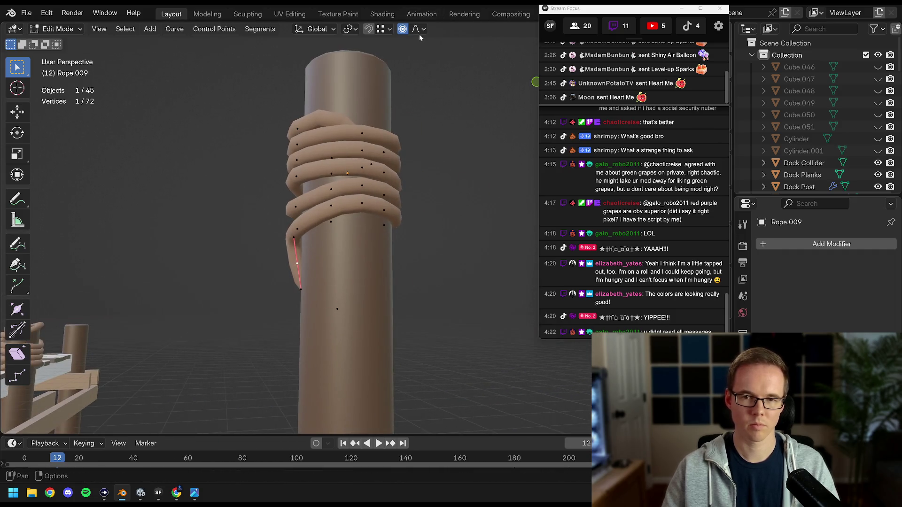
{"action": "key", "text": "KP_Decimal"}
{"action": "left_click_drag", "start_coordinate": [352, 259], "coordinate": [390, 234]}
{"action": "key", "text": "g"}
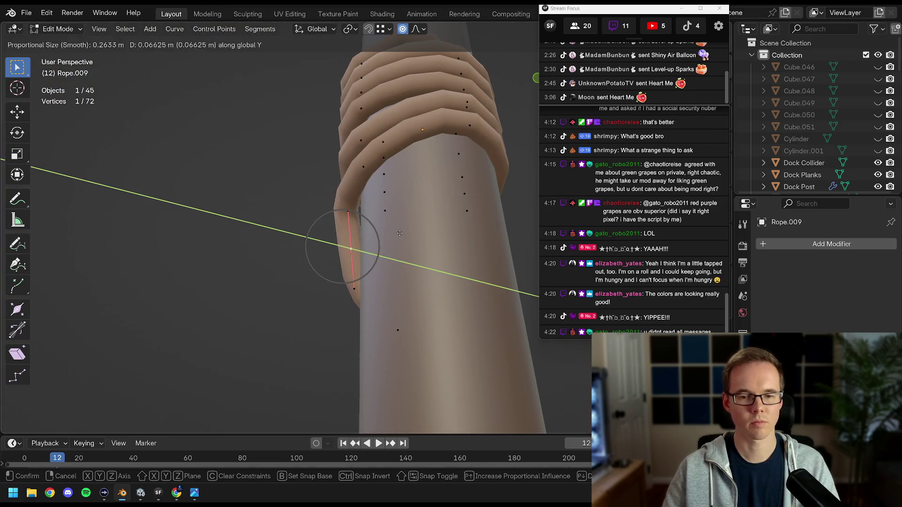
{"action": "left_click", "coordinate": [404, 231]}
{"action": "key", "text": "ctrl+z"}
{"action": "key", "text": "g"}
{"action": "key", "text": "y"}
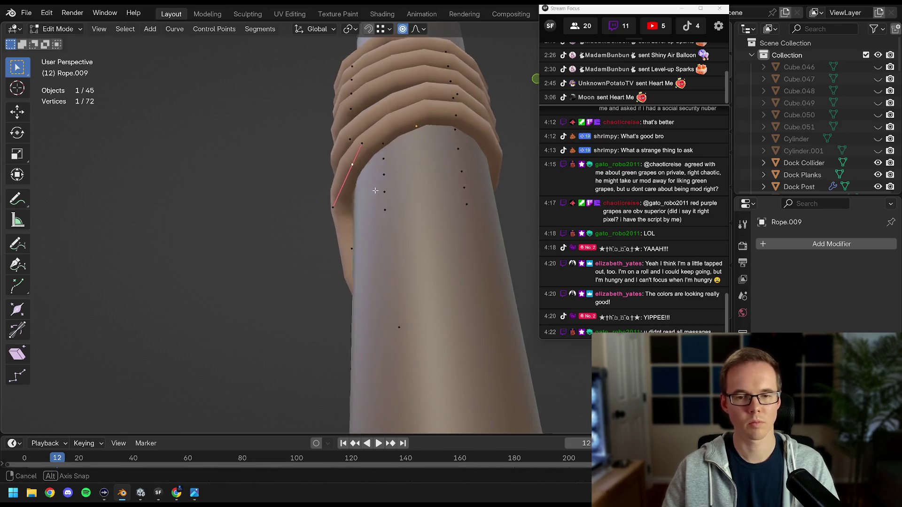
{"action": "left_click", "coordinate": [366, 204]}
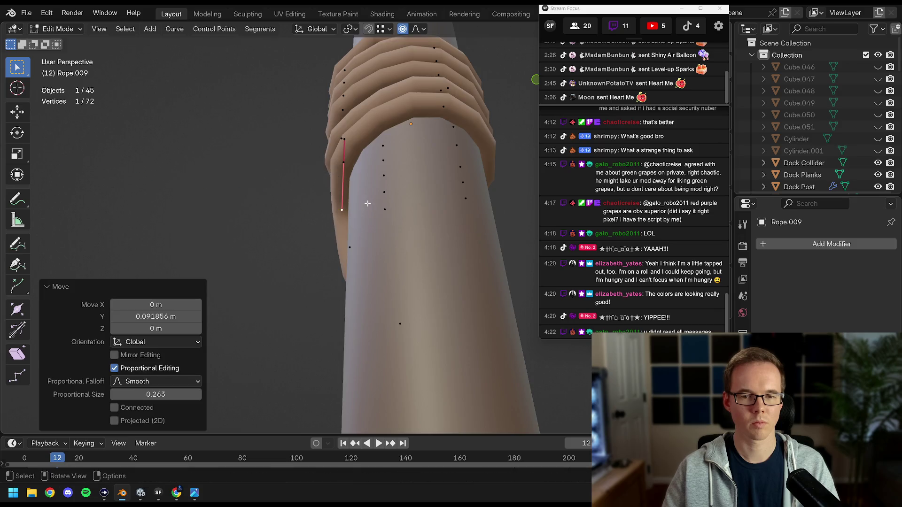
{"action": "left_click", "coordinate": [391, 271]}
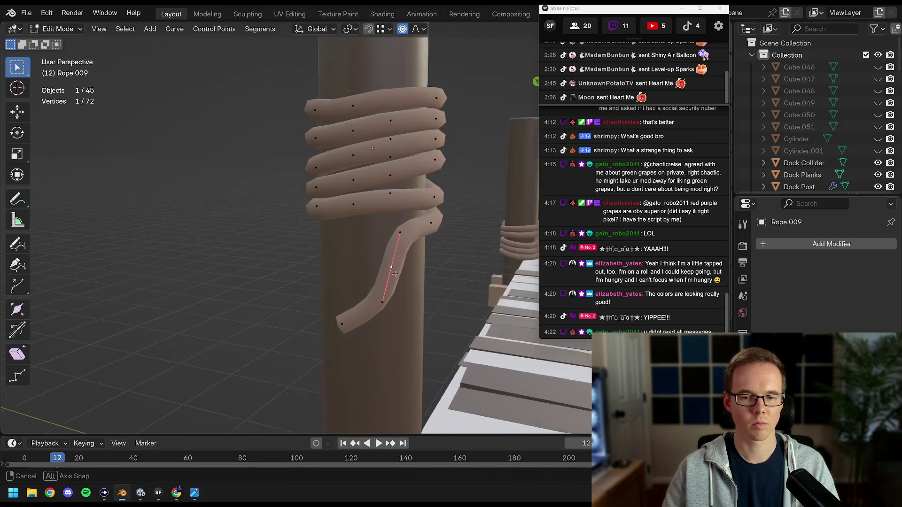
{"action": "key", "text": "r"}
{"action": "left_click", "coordinate": [470, 279]}
Shift the rope end point twice more, then isolate the rope and post to check the coil
{"action": "mouse_move", "coordinate": [485, 287]}
{"action": "left_mouse_down"}
{"action": "mouse_move", "coordinate": [421, 249]}
{"action": "mouse_move", "coordinate": [404, 265]}
{"action": "mouse_move", "coordinate": [387, 319]}
{"action": "left_mouse_up"}
{"action": "key", "text": "g"}
{"action": "left_click", "coordinate": [414, 249]}
{"action": "key", "text": "g"}
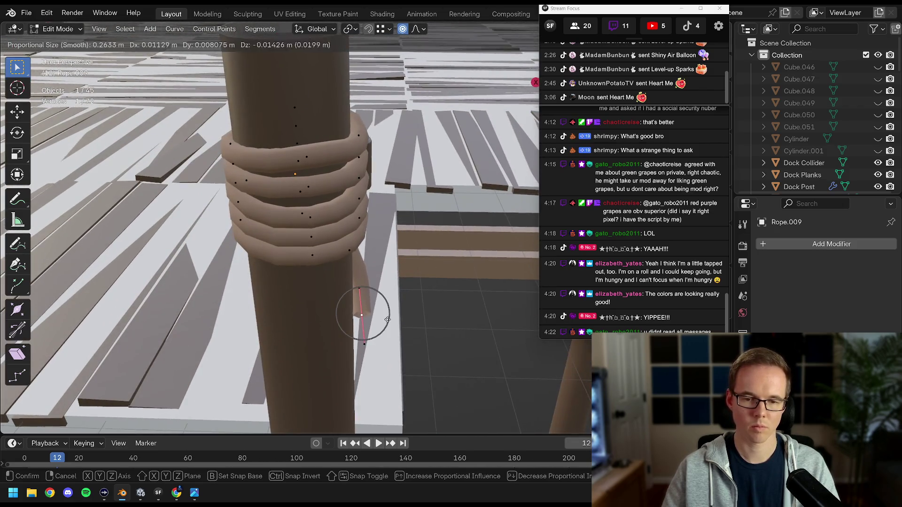
{"action": "left_click", "coordinate": [387, 319]}
{"action": "key", "text": "Tab"}
{"action": "key", "text": "KP_Divide"}
{"action": "mouse_move", "coordinate": [296, 266]}
{"action": "left_mouse_down"}
{"action": "mouse_move", "coordinate": [389, 255]}
{"action": "mouse_move", "coordinate": [435, 271]}
{"action": "left_mouse_up"}
{"action": "key", "text": "Tab"}
{"action": "key", "text": "KP_Divide"}
{"action": "key", "text": "Tab"}
{"action": "mouse_move", "coordinate": [365, 240]}
{"action": "left_mouse_down"}
{"action": "mouse_move", "coordinate": [382, 255]}
{"action": "mouse_move", "coordinate": [413, 235]}
{"action": "mouse_move", "coordinate": [479, 226]}
{"action": "left_mouse_up"}
Turn the rope tail about -19.6° around the post and save Dock.blend
{"action": "key", "text": "Tab"}
{"action": "scroll", "coordinate": [367, 230], "scroll_direction": "up", "scroll_amount": 5}
{"action": "left_click", "coordinate": [368, 236]}
{"action": "key", "text": "r"}
{"action": "left_click", "coordinate": [476, 208]}
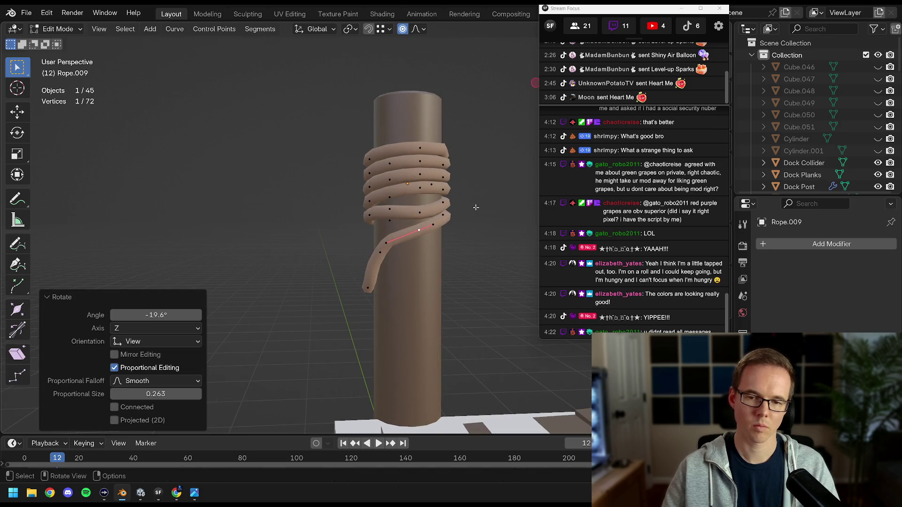
{"action": "left_click", "coordinate": [390, 252]}
{"action": "key", "text": "Tab"}
{"action": "mouse_move", "coordinate": [395, 253]}
{"action": "left_mouse_down"}
{"action": "mouse_move", "coordinate": [470, 253]}
{"action": "mouse_move", "coordinate": [338, 255]}
{"action": "mouse_move", "coordinate": [398, 256]}
{"action": "left_mouse_up"}
{"action": "scroll", "coordinate": [398, 256], "scroll_direction": "down", "scroll_amount": 5}
{"action": "mouse_move", "coordinate": [324, 255]}
{"action": "left_mouse_down"}
{"action": "mouse_move", "coordinate": [393, 257]}
{"action": "mouse_move", "coordinate": [336, 253]}
{"action": "left_mouse_up"}
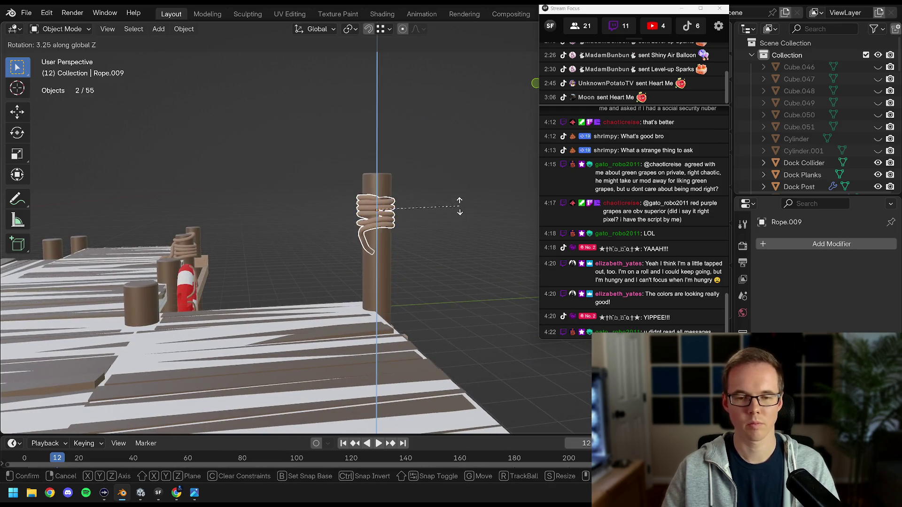
{"action": "left_click", "coordinate": [451, 190]}
{"action": "mouse_move", "coordinate": [452, 190]}
{"action": "left_mouse_down"}
{"action": "mouse_move", "coordinate": [419, 247]}
{"action": "mouse_move", "coordinate": [401, 243]}
{"action": "mouse_move", "coordinate": [399, 227]}
{"action": "left_mouse_up"}
{"action": "scroll", "coordinate": [399, 230], "scroll_direction": "up", "scroll_amount": 3}
{"action": "key", "text": "ctrl+s"}
Move a vertex on the rope's top coil and raise it vertically
{"action": "key", "text": "Tab"}
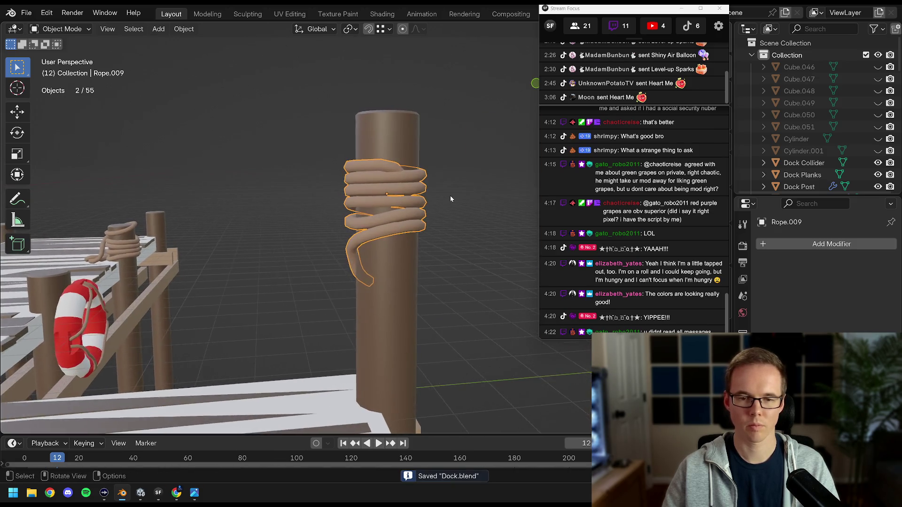
{"action": "left_click_drag", "start_coordinate": [451, 195], "coordinate": [394, 213]}
{"action": "scroll", "coordinate": [394, 213], "scroll_direction": "up", "scroll_amount": 2}
{"action": "left_click", "coordinate": [335, 195]}
{"action": "scroll", "coordinate": [347, 188], "scroll_direction": "up", "scroll_amount": 2}
{"action": "key", "text": "g"}
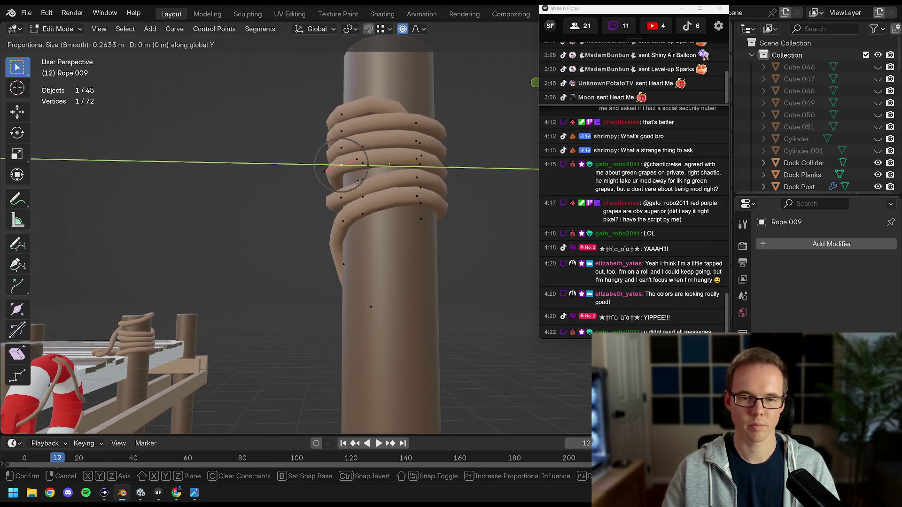
{"action": "left_click", "coordinate": [361, 182]}
{"action": "left_click_drag", "start_coordinate": [362, 183], "coordinate": [386, 201]}
{"action": "key", "text": "g"}
{"action": "key", "text": "z"}
{"action": "left_click", "coordinate": [385, 201]}
Deselect all, then shift the top coil vertex and adjust its height along Z
{"action": "key", "text": "alt+a"}
{"action": "scroll", "coordinate": [385, 201], "scroll_direction": "down", "scroll_amount": 4}
{"action": "scroll", "coordinate": [366, 248], "scroll_direction": "up", "scroll_amount": 2}
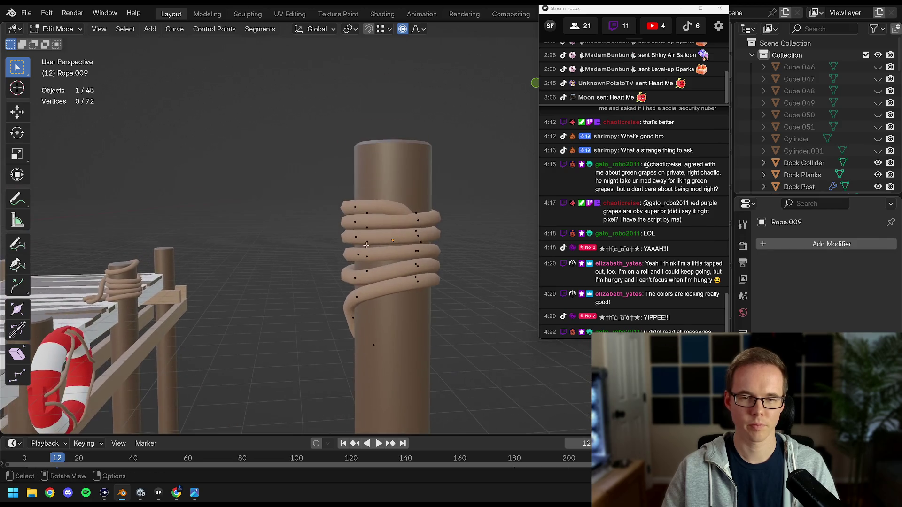
{"action": "left_click", "coordinate": [386, 202]}
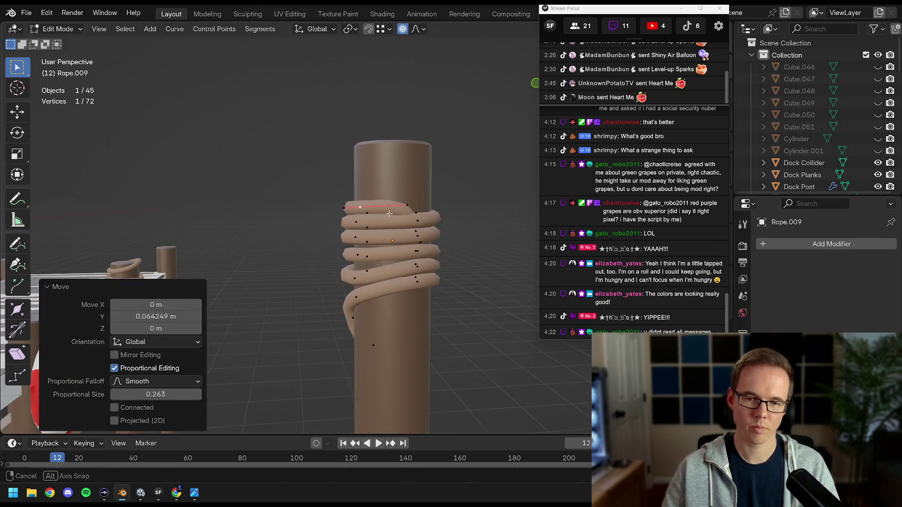
{"action": "key", "text": "g"}
{"action": "key", "text": "z"}
{"action": "left_click", "coordinate": [377, 211]}
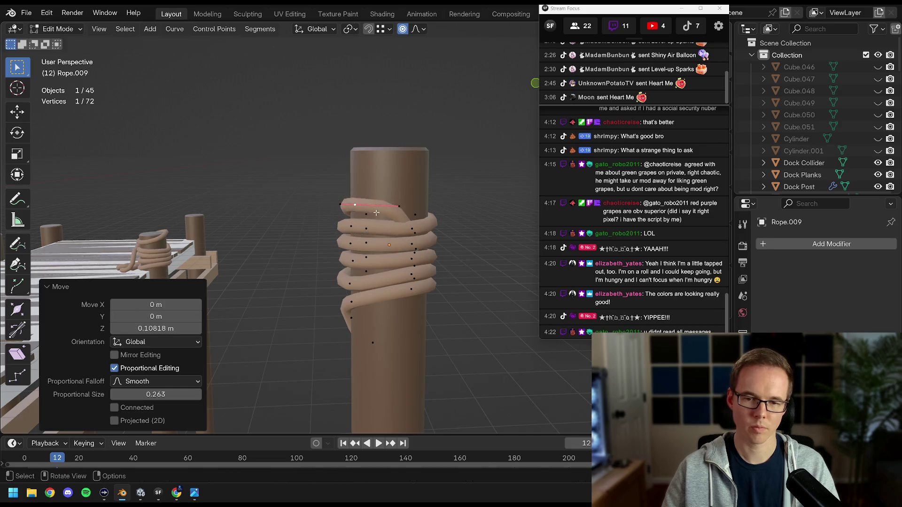
{"action": "scroll", "coordinate": [376, 221], "scroll_direction": "down", "scroll_amount": 4}
{"action": "key", "text": "Tab"}
Raise the top rope vertex about 0.095 m and rotate it with a second vertex
{"action": "left_click", "coordinate": [389, 230]}
{"action": "scroll", "coordinate": [376, 237], "scroll_direction": "up", "scroll_amount": 5}
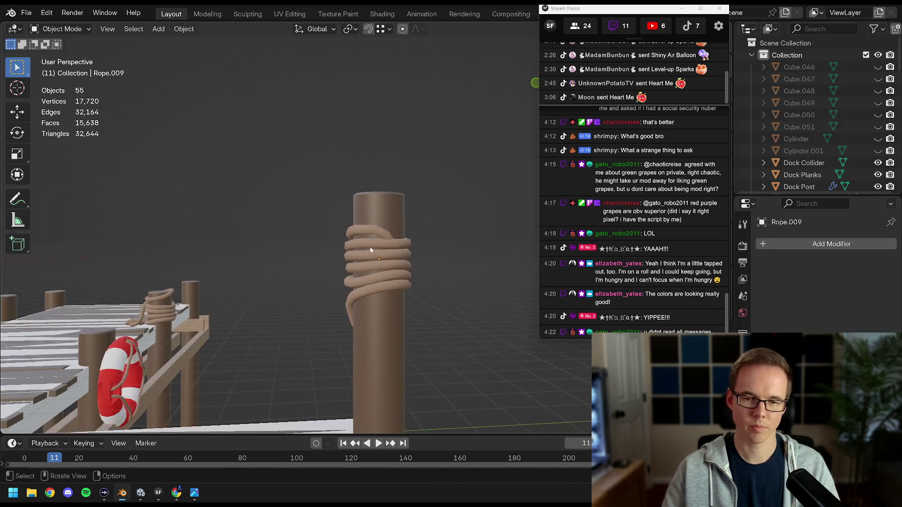
{"action": "key", "text": "g"}
{"action": "key", "text": "z"}
{"action": "left_click", "coordinate": [350, 257]}
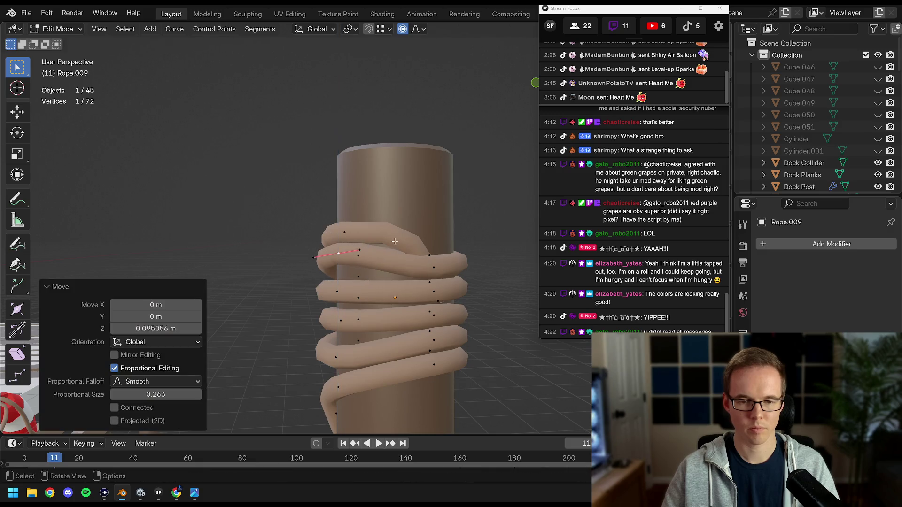
{"action": "left_click", "coordinate": [472, 253], "text": "shift"}
{"action": "key", "text": "r"}
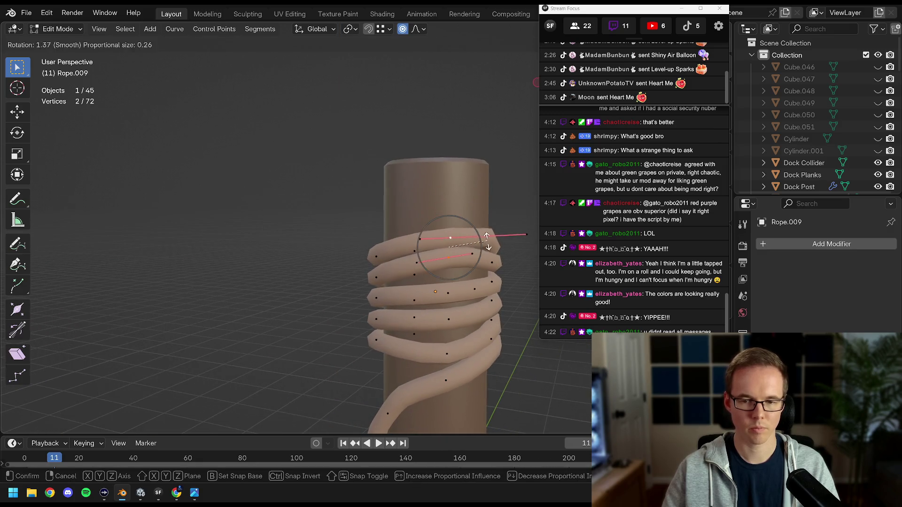
{"action": "left_click", "coordinate": [485, 254]}
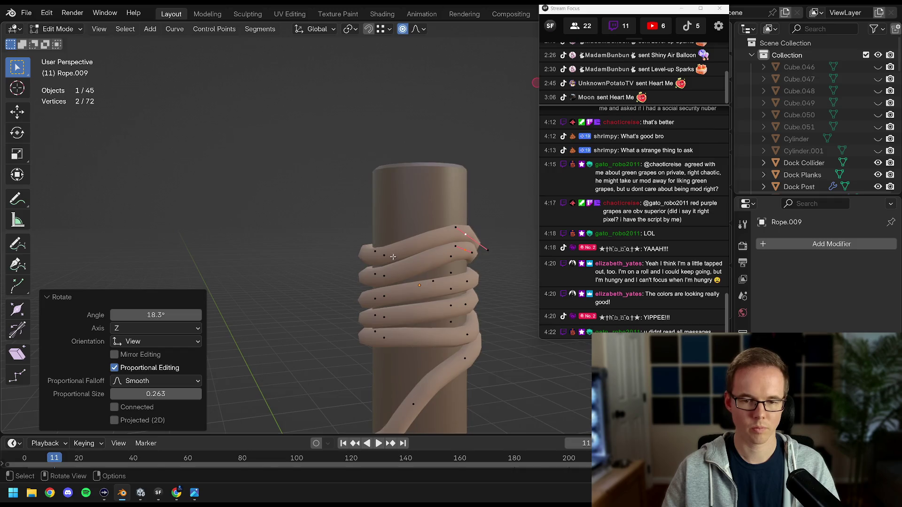
Add another rope vertex and raise the selected vertices 0.148 m vertically
{"action": "left_click", "coordinate": [391, 272], "text": "shift"}
{"action": "key", "text": "g"}
{"action": "key", "text": "z"}
{"action": "left_click", "coordinate": [416, 248]}
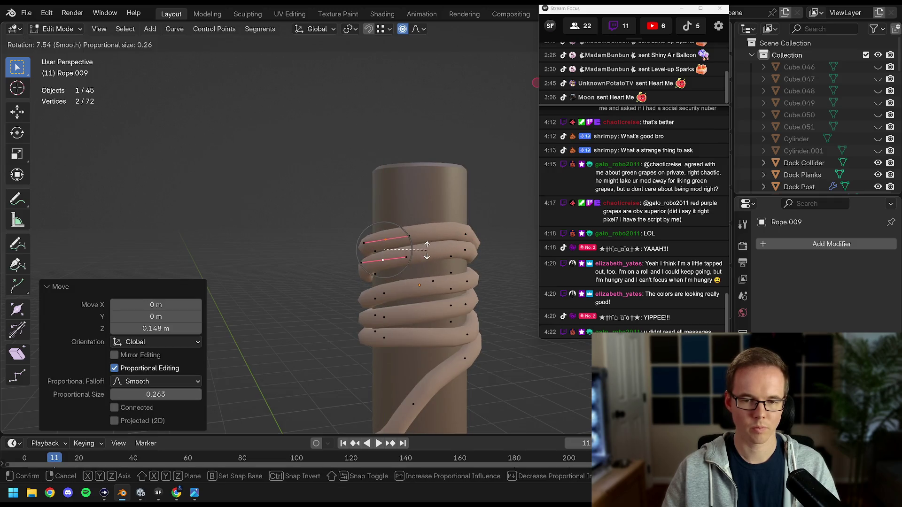
{"action": "left_click", "coordinate": [427, 250]}
{"action": "key", "text": "Tab"}
{"action": "scroll", "coordinate": [346, 252], "scroll_direction": "down", "scroll_amount": 8}
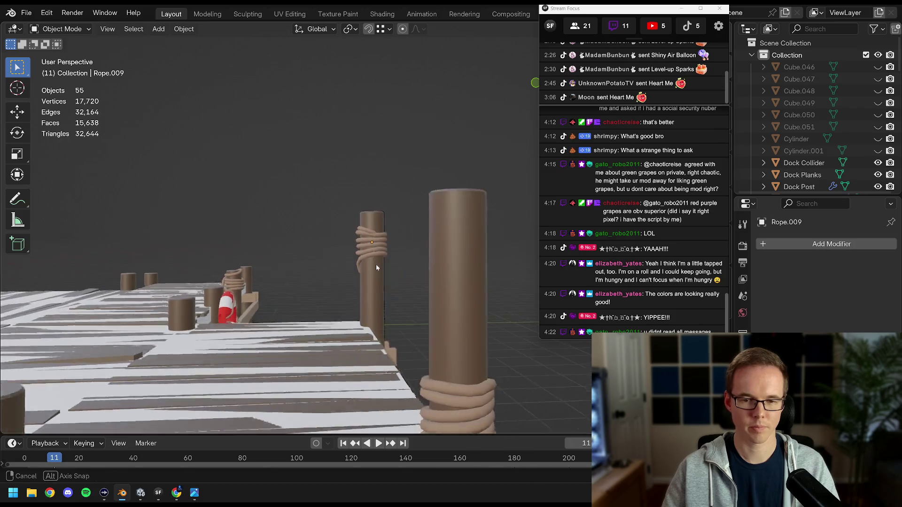
Zoom in on the roped post and lower a top-coil vertex vertically
{"action": "key", "text": "Tab"}
{"action": "key", "text": "KP_Decimal"}
{"action": "scroll", "coordinate": [391, 250], "scroll_direction": "down", "scroll_amount": 2}
{"action": "scroll", "coordinate": [379, 255], "scroll_direction": "up", "scroll_amount": 1}
{"action": "left_click", "coordinate": [384, 246]}
{"action": "key", "text": "g"}
{"action": "key", "text": "z"}
{"action": "left_click", "coordinate": [376, 246]}
{"action": "scroll", "coordinate": [357, 261], "scroll_direction": "up", "scroll_amount": 2}
{"action": "scroll", "coordinate": [358, 262], "scroll_direction": "up", "scroll_amount": 1}
{"action": "mouse_move", "coordinate": [358, 261]}
{"action": "left_mouse_down"}
{"action": "mouse_move", "coordinate": [420, 275]}
{"action": "mouse_move", "coordinate": [355, 261]}
{"action": "left_mouse_up"}
Move a top-coil vertex and a lower rope vertex along Y to loosen the spiral
{"action": "scroll", "coordinate": [338, 245], "scroll_direction": "up", "scroll_amount": 2}
{"action": "left_click", "coordinate": [331, 249]}
{"action": "key", "text": "g"}
{"action": "key", "text": "y"}
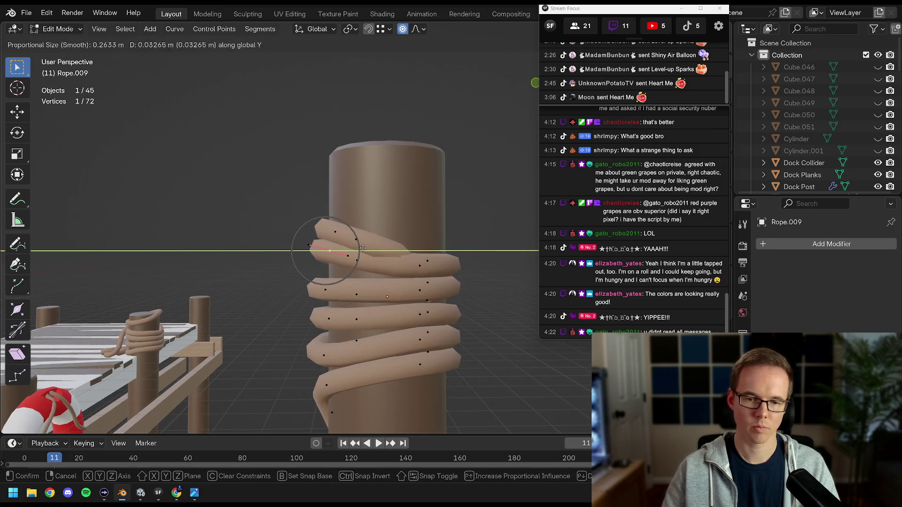
{"action": "left_click", "coordinate": [368, 248]}
{"action": "left_click", "coordinate": [325, 288]}
{"action": "key", "text": "g"}
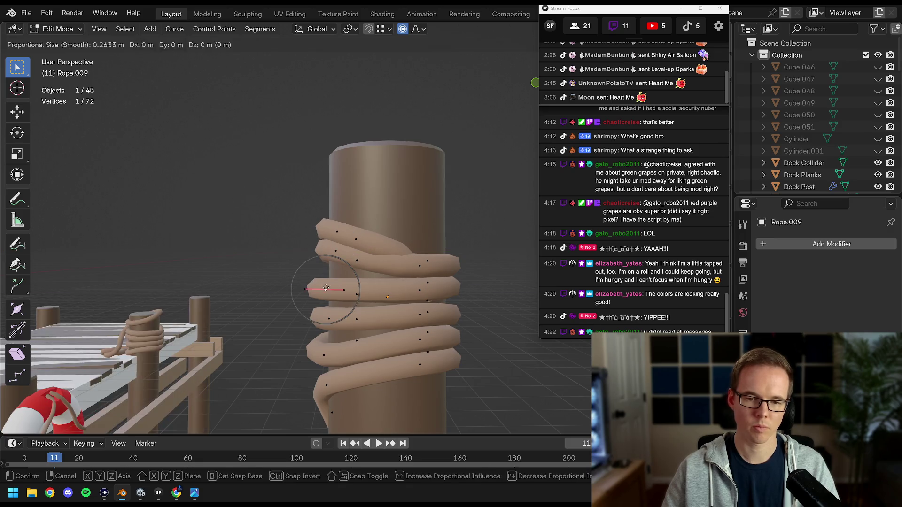
{"action": "left_click", "coordinate": [337, 285]}
Finalize the last rope vertex placements and orbit around the dock to inspect the coil
{"action": "key", "text": "Tab"}
{"action": "scroll", "coordinate": [362, 256], "scroll_direction": "down", "scroll_amount": 3}
{"action": "scroll", "coordinate": [362, 256], "scroll_direction": "up", "scroll_amount": 2}
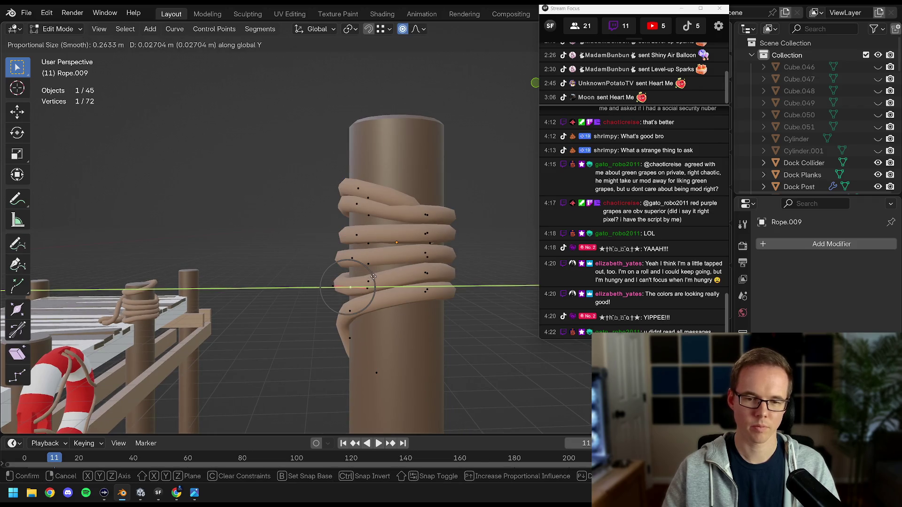
{"action": "left_click", "coordinate": [372, 276]}
{"action": "key", "text": "Tab"}
{"action": "scroll", "coordinate": [364, 271], "scroll_direction": "up", "scroll_amount": 2}
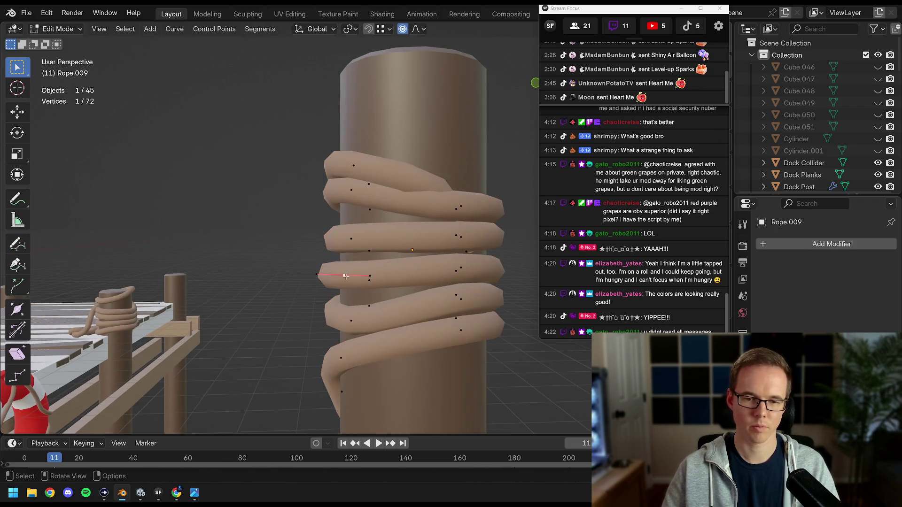
{"action": "left_click", "coordinate": [352, 275]}
{"action": "key", "text": "Tab"}
{"action": "scroll", "coordinate": [353, 274], "scroll_direction": "down", "scroll_amount": 3}
{"action": "scroll", "coordinate": [352, 272], "scroll_direction": "up", "scroll_amount": 1}
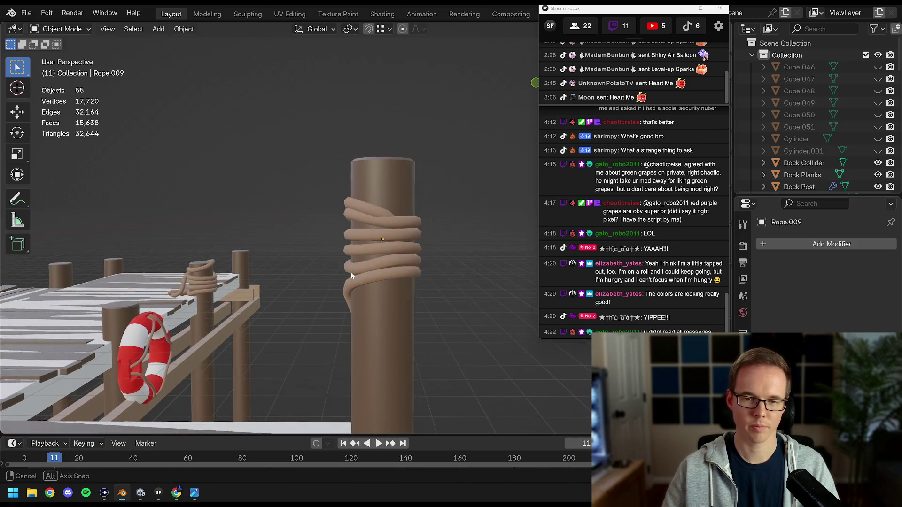
{"action": "mouse_move", "coordinate": [381, 283]}
{"action": "left_mouse_down"}
{"action": "mouse_move", "coordinate": [517, 344]}
{"action": "mouse_move", "coordinate": [365, 270]}
{"action": "mouse_move", "coordinate": [387, 264]}
{"action": "mouse_move", "coordinate": [376, 262]}
{"action": "mouse_move", "coordinate": [372, 247]}
{"action": "mouse_move", "coordinate": [369, 257]}
{"action": "left_mouse_up"}
{"action": "scroll", "coordinate": [362, 184], "scroll_direction": "down", "scroll_amount": 5}
Frame the roped post and save Dock.blend again
{"action": "left_click_drag", "start_coordinate": [362, 184], "coordinate": [369, 231]}
{"action": "key", "text": "KP_Decimal"}
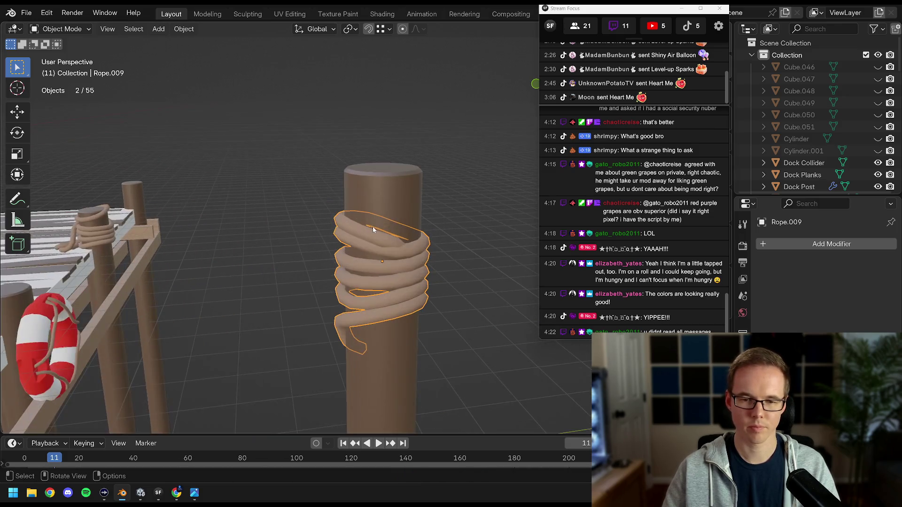
{"action": "scroll", "coordinate": [357, 228], "scroll_direction": "down", "scroll_amount": 10}
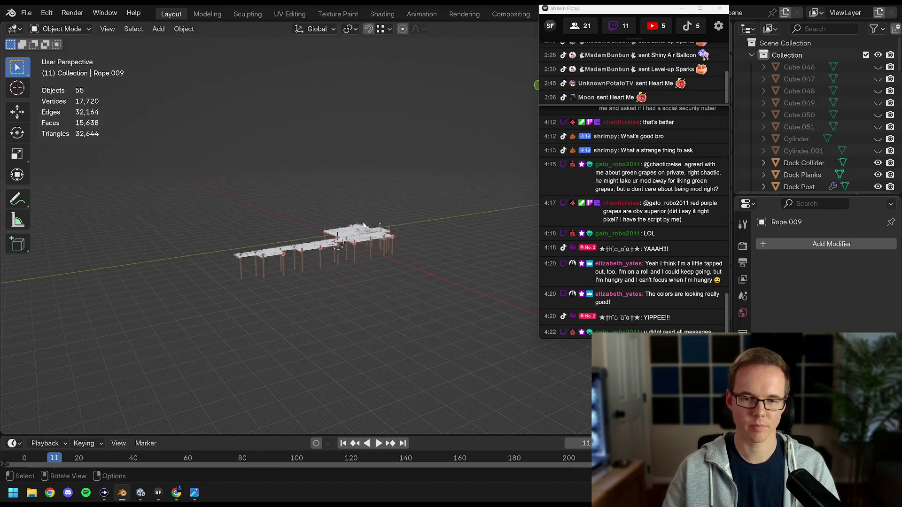
{"action": "key", "text": "ctrl+s"}
Select all dock objects, export them as Dock.fbx to the Levels folder, and switch to Unity
{"action": "key", "text": "a"}
{"action": "scroll", "coordinate": [356, 227], "scroll_direction": "up", "scroll_amount": 2}
{"action": "left_click", "coordinate": [27, 13]}
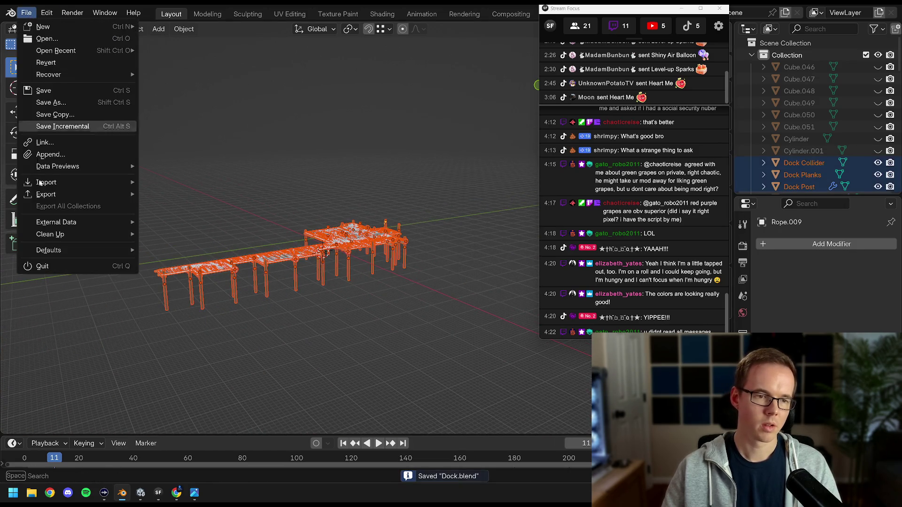
{"action": "mouse_move", "coordinate": [49, 196]}
{"action": "left_click", "coordinate": [173, 301]}
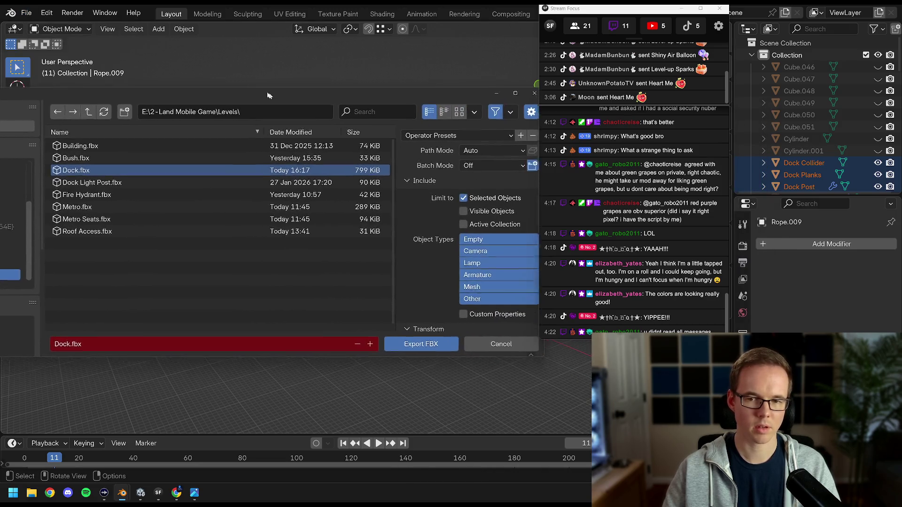
{"action": "left_click", "coordinate": [379, 333]}
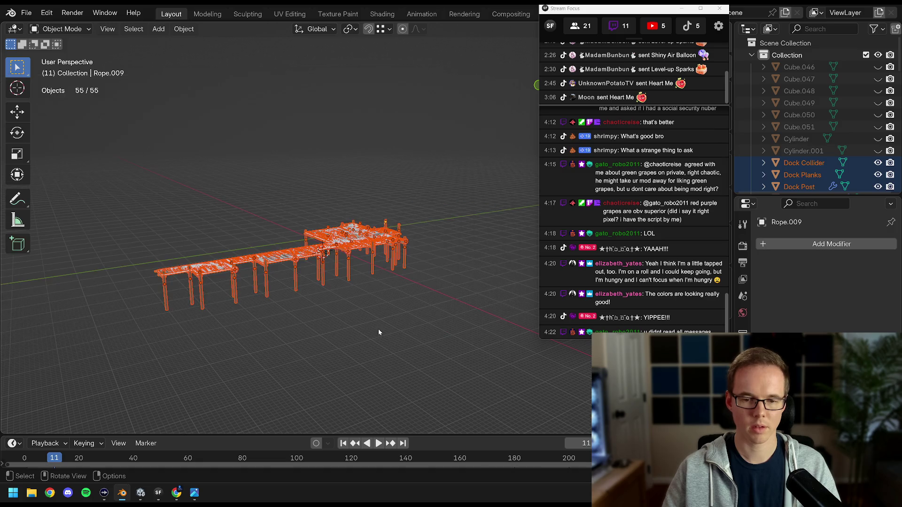
{"action": "left_click", "coordinate": [141, 491]}
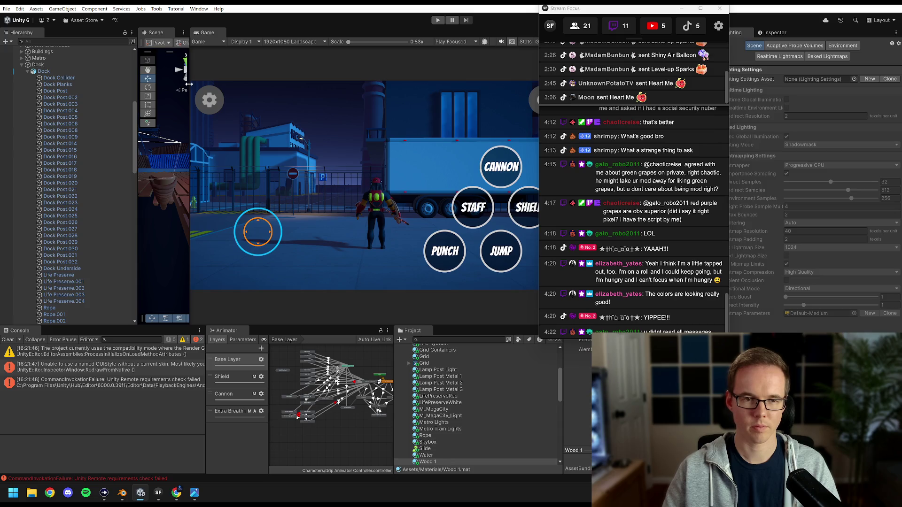
Widen the Scene view and orbit around the reimported dock and its rope-wrapped post
{"action": "left_click_drag", "start_coordinate": [188, 83], "coordinate": [522, 84]}
{"action": "mouse_move", "coordinate": [349, 124]}
{"action": "left_mouse_down"}
{"action": "mouse_move", "coordinate": [391, 146]}
{"action": "mouse_move", "coordinate": [427, 115]}
{"action": "mouse_move", "coordinate": [403, 142]}
{"action": "mouse_move", "coordinate": [357, 136]}
{"action": "mouse_move", "coordinate": [301, 109]}
{"action": "mouse_move", "coordinate": [337, 104]}
{"action": "left_mouse_up"}
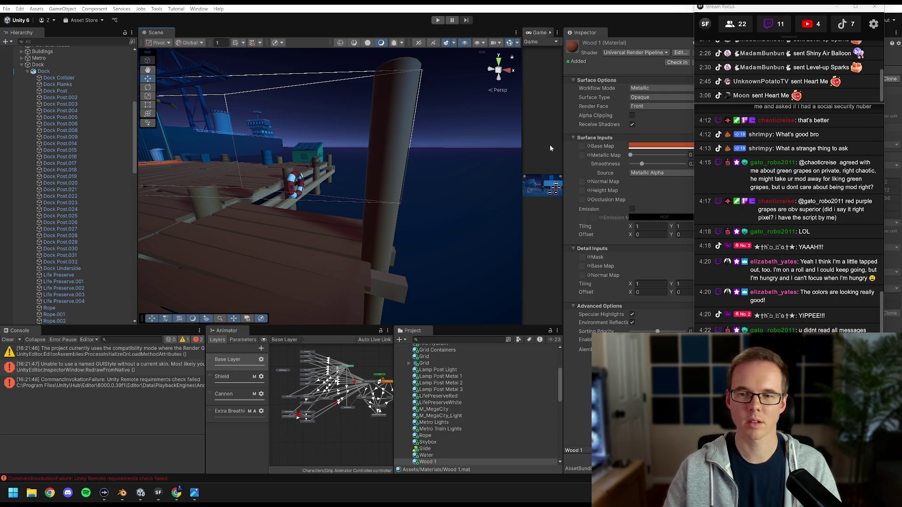
{"action": "mouse_move", "coordinate": [365, 170]}
{"action": "left_mouse_down"}
{"action": "mouse_move", "coordinate": [350, 191]}
{"action": "mouse_move", "coordinate": [398, 205]}
{"action": "mouse_move", "coordinate": [399, 188]}
{"action": "mouse_move", "coordinate": [371, 188]}
{"action": "mouse_move", "coordinate": [369, 212]}
{"action": "mouse_move", "coordinate": [310, 215]}
{"action": "mouse_move", "coordinate": [343, 203]}
{"action": "left_mouse_up"}
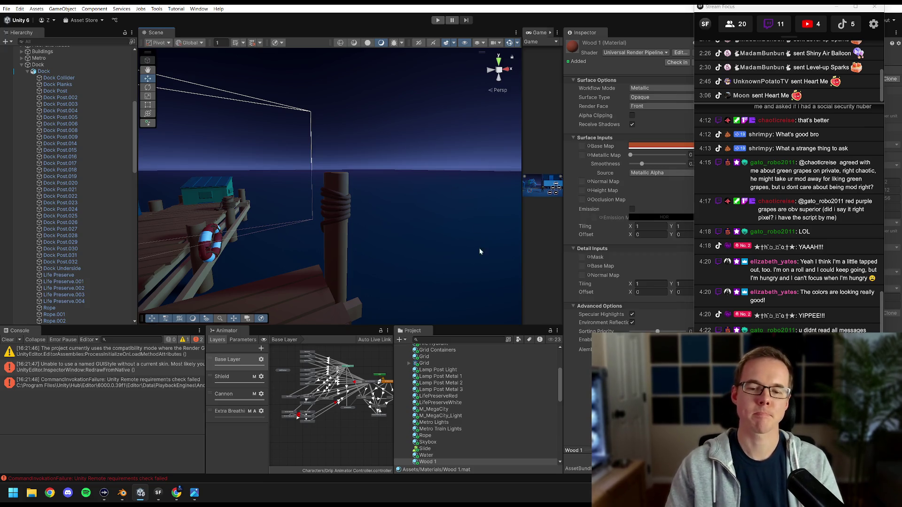
{"action": "scroll", "coordinate": [447, 426], "scroll_direction": "up", "scroll_amount": 5}
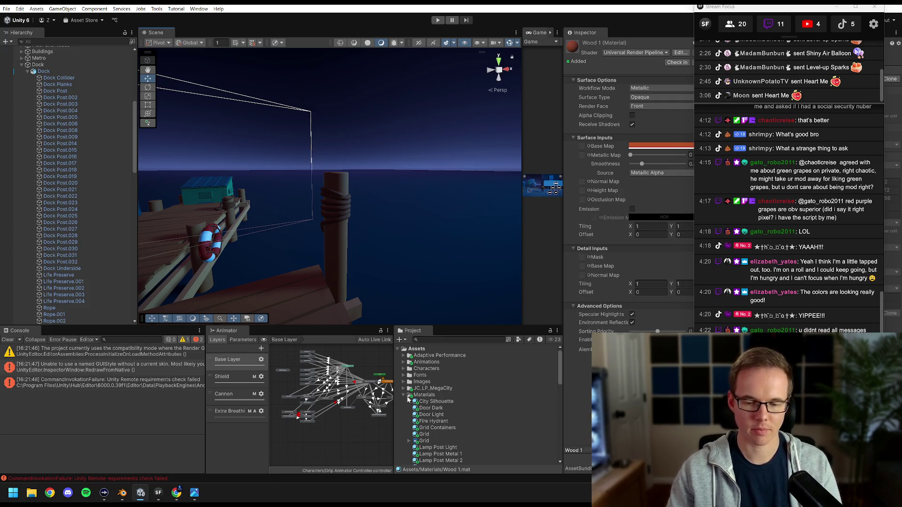
Rename the Rope material to Rope 1
{"action": "right_click", "coordinate": [425, 396]}
{"action": "mouse_move", "coordinate": [460, 162]}
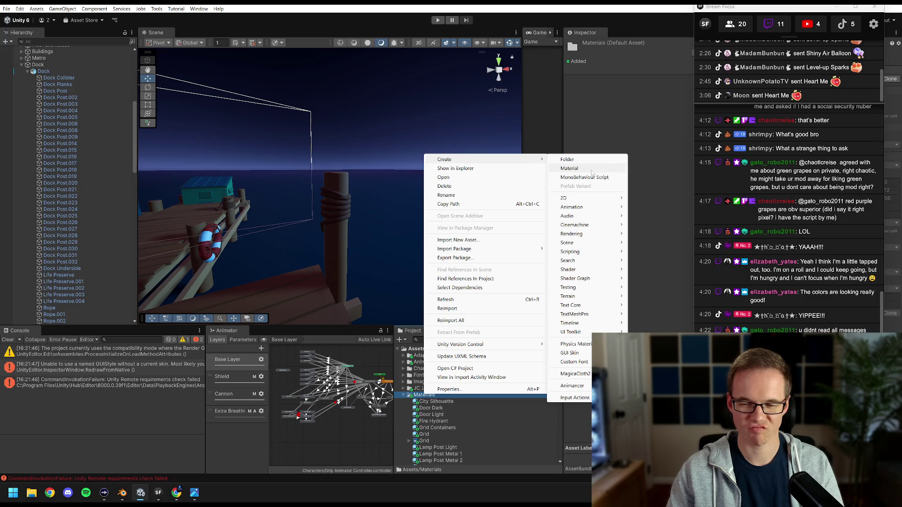
{"action": "left_click", "coordinate": [592, 172]}
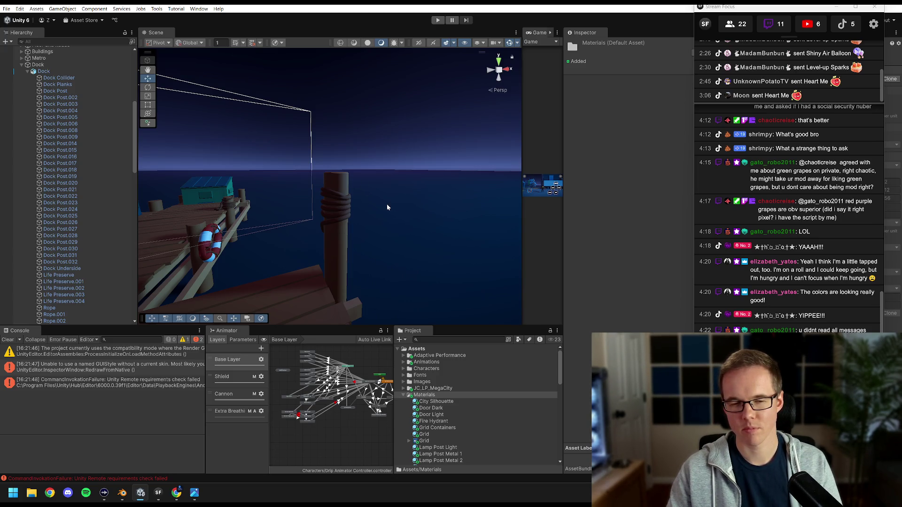
{"action": "scroll", "coordinate": [466, 400], "scroll_direction": "down", "scroll_amount": 5}
{"action": "scroll", "coordinate": [464, 402], "scroll_direction": "down", "scroll_amount": 2}
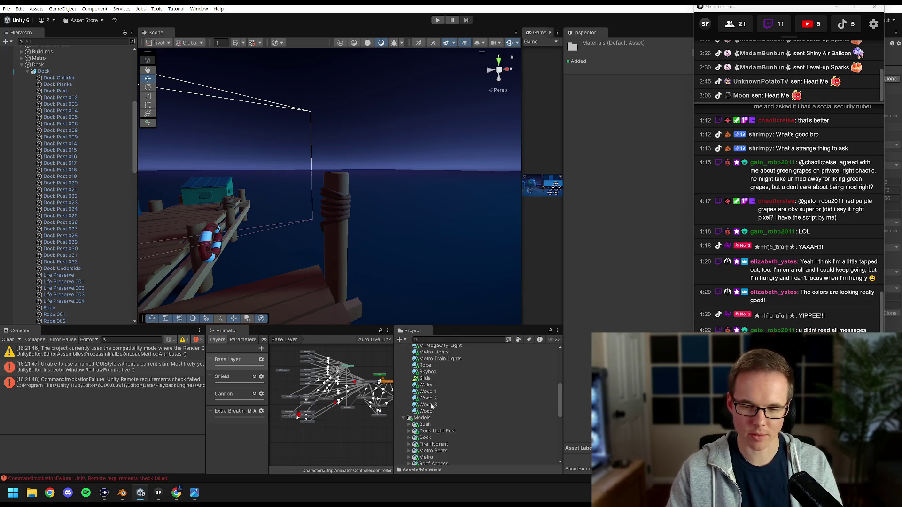
{"action": "left_click", "coordinate": [426, 367]}
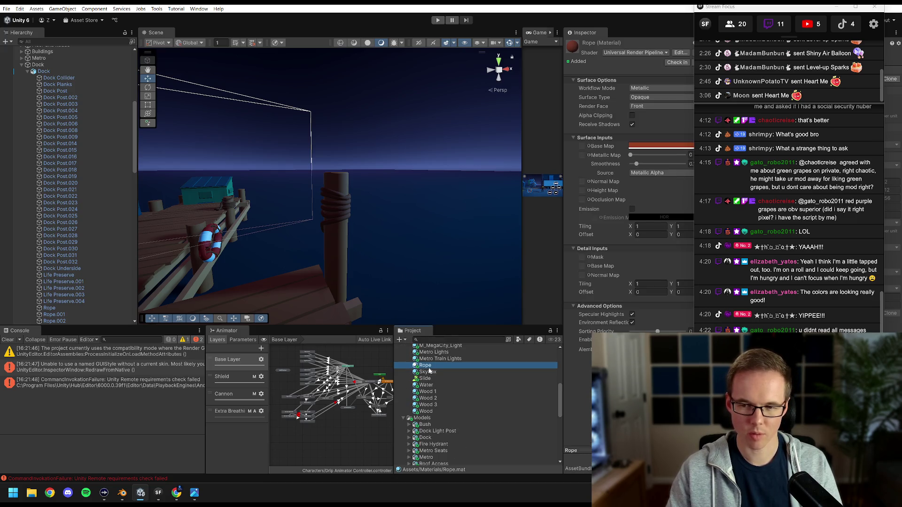
{"action": "key", "text": "F2"}
{"action": "type", "text": " 1"}
{"action": "key", "text": "Return"}
Duplicate the rope material and give Rope 2 a darker orange-brown base colour
{"action": "key", "text": "ctrl+d"}
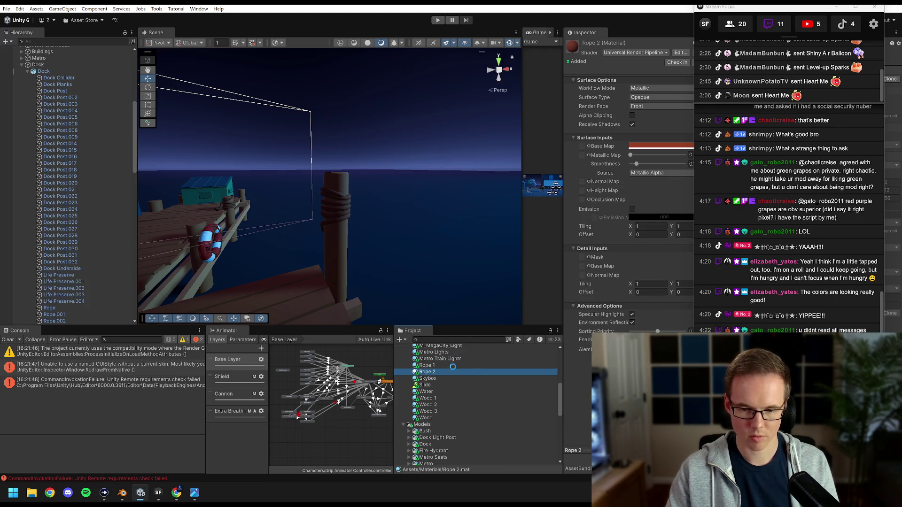
{"action": "left_click", "coordinate": [455, 365]}
{"action": "left_click_drag", "start_coordinate": [564, 157], "coordinate": [524, 159]}
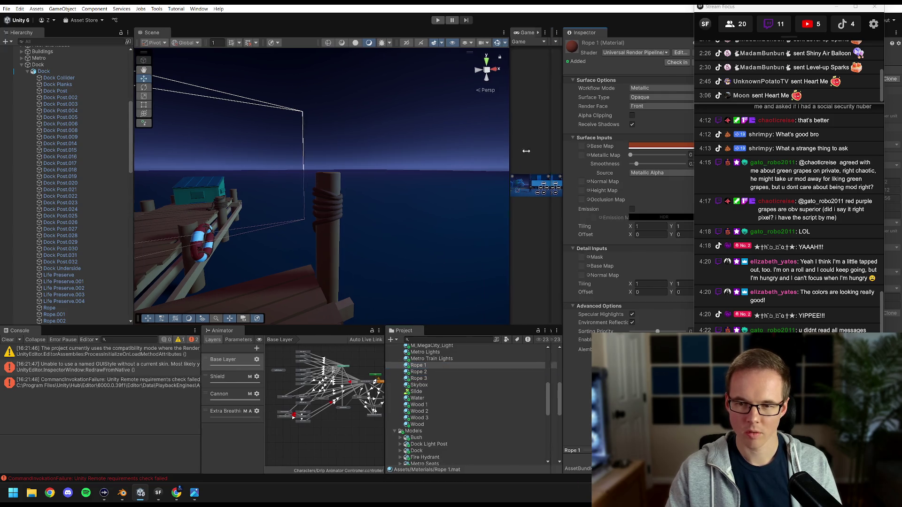
{"action": "left_click", "coordinate": [402, 373]}
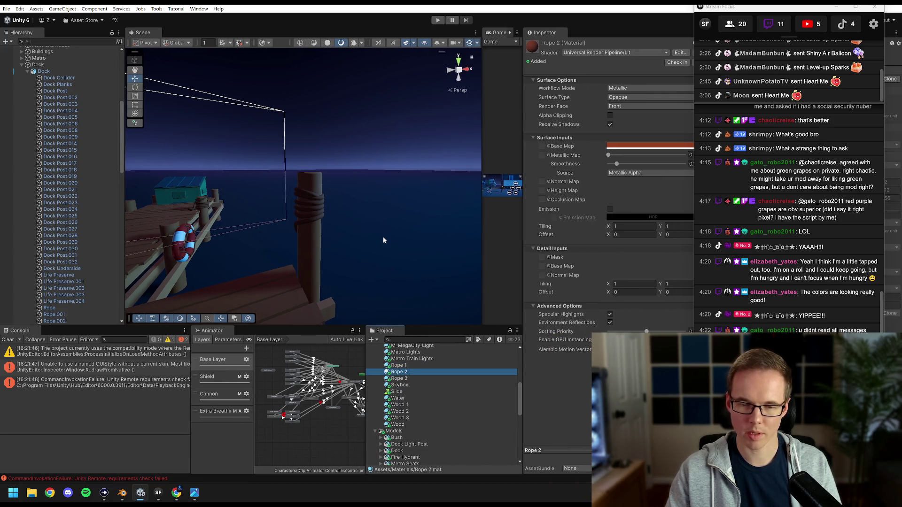
{"action": "left_click", "coordinate": [631, 150]}
{"action": "left_click_drag", "start_coordinate": [662, 136], "coordinate": [531, 141]}
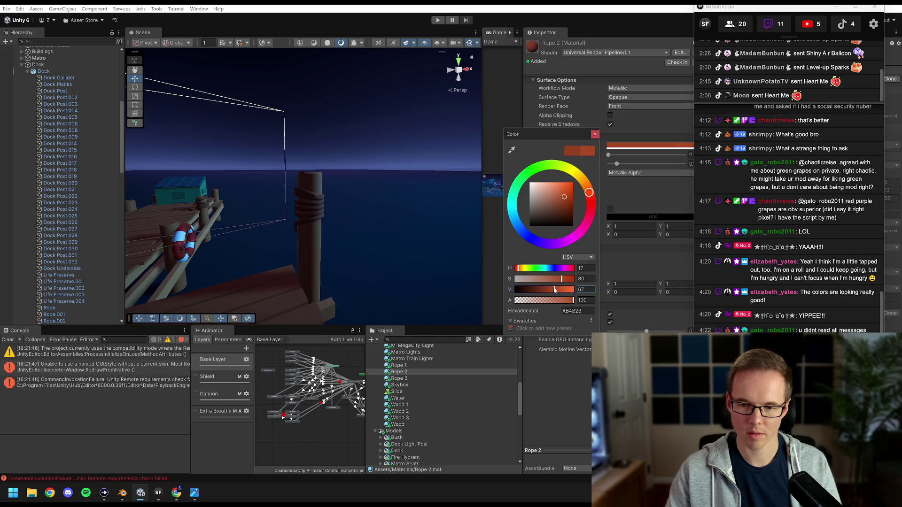
{"action": "left_click", "coordinate": [595, 135]}
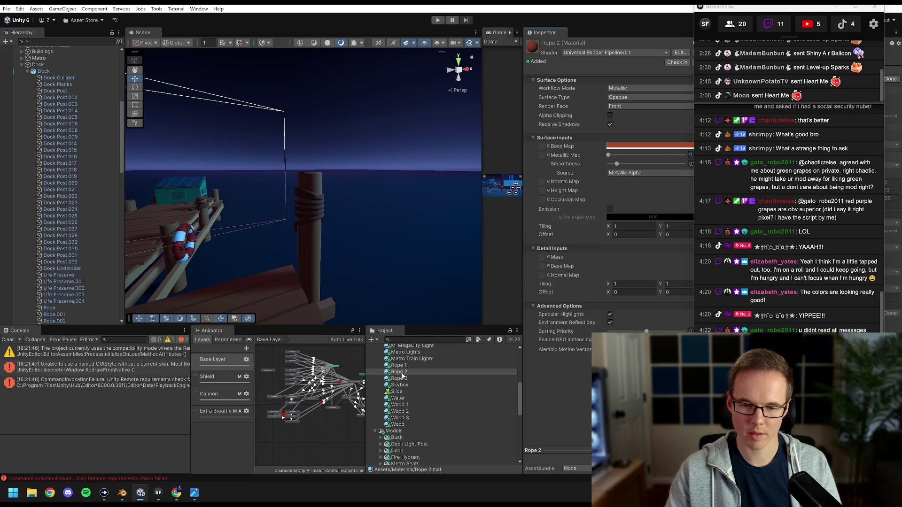
Give Rope 3 a brightened orange-brown base colour
{"action": "left_click", "coordinate": [402, 379]}
{"action": "left_click", "coordinate": [637, 147]}
{"action": "left_click_drag", "start_coordinate": [662, 139], "coordinate": [512, 152]}
{"action": "left_click_drag", "start_coordinate": [534, 307], "coordinate": [542, 310]}
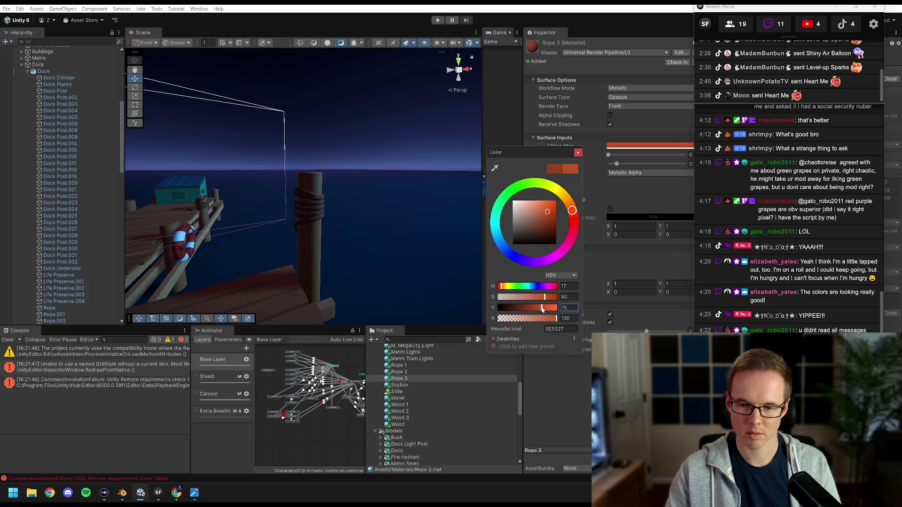
{"action": "left_click", "coordinate": [578, 153]}
{"action": "scroll", "coordinate": [343, 213], "scroll_direction": "down", "scroll_amount": 6}
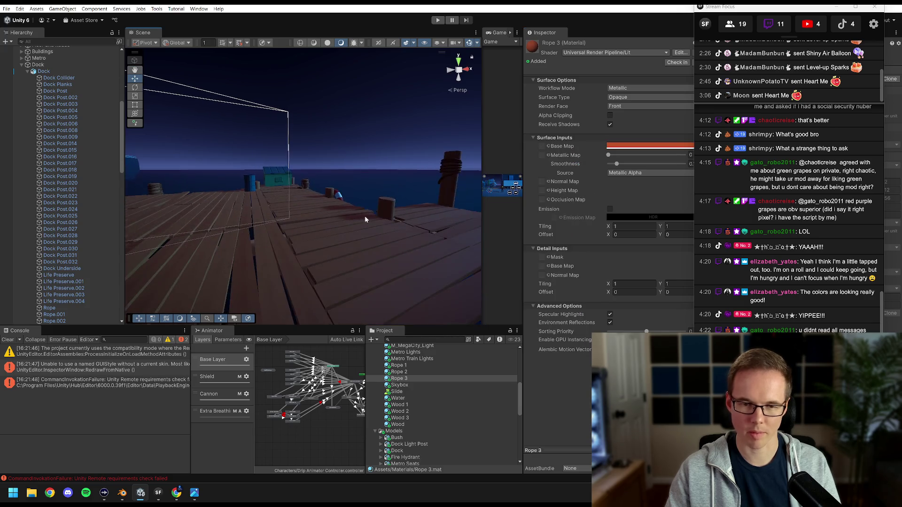
{"action": "scroll", "coordinate": [281, 251], "scroll_direction": "up", "scroll_amount": 3}
{"action": "left_click", "coordinate": [333, 219]}
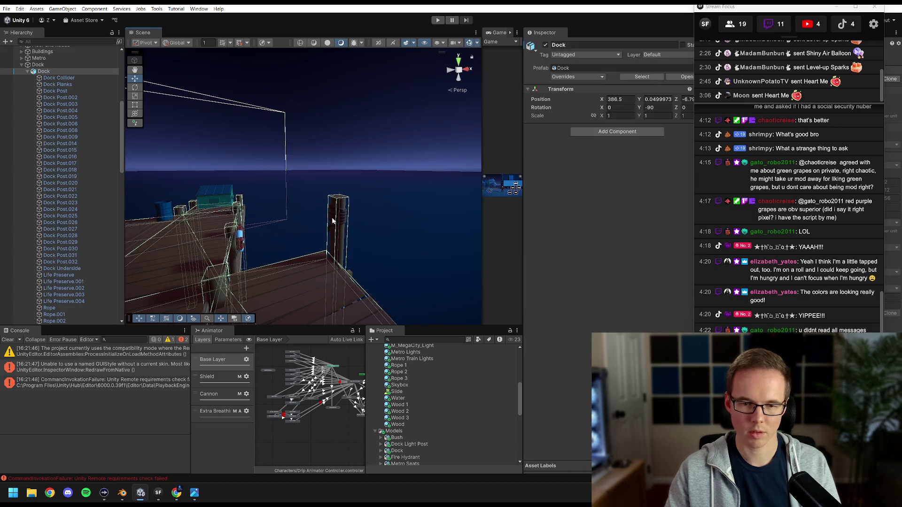
Select Rope.001 through Rope.003 and frame them in the Scene view
{"action": "scroll", "coordinate": [85, 221], "scroll_direction": "down", "scroll_amount": 4}
{"action": "left_click", "coordinate": [65, 194]}
{"action": "left_click", "coordinate": [63, 210], "text": "shift"}
{"action": "key", "text": "f"}
{"action": "mouse_move", "coordinate": [192, 217]}
{"action": "left_mouse_down"}
{"action": "mouse_move", "coordinate": [412, 208]}
{"action": "mouse_move", "coordinate": [390, 208]}
{"action": "left_mouse_up"}
Step through Rope.002 to Rope.009 individually, then reselect Rope.001–Rope.003
{"action": "left_click", "coordinate": [55, 201]}
{"action": "left_click", "coordinate": [54, 208]}
{"action": "left_click", "coordinate": [56, 215]}
{"action": "left_click", "coordinate": [57, 221]}
{"action": "left_click", "coordinate": [58, 228]}
{"action": "left_click", "coordinate": [58, 234]}
{"action": "left_click", "coordinate": [57, 240]}
{"action": "left_click", "coordinate": [58, 247]}
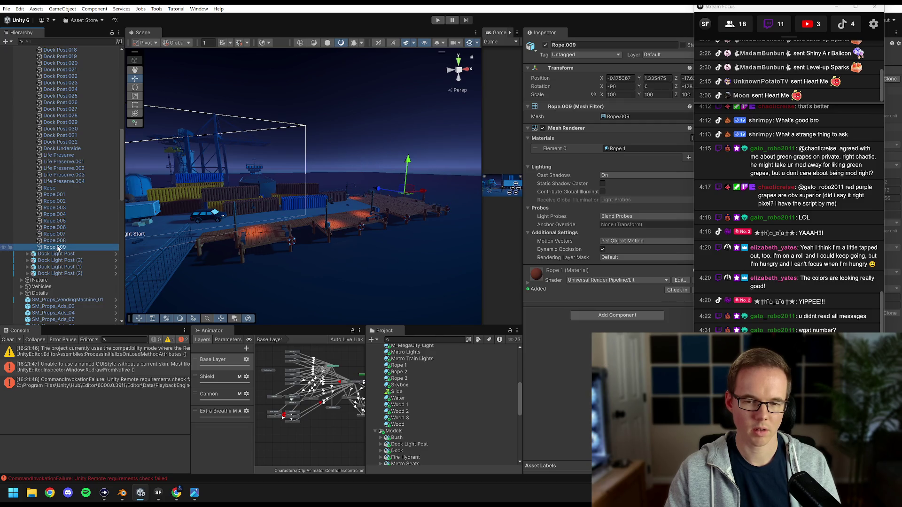
{"action": "left_click", "coordinate": [54, 195]}
{"action": "left_click", "coordinate": [58, 208], "text": "shift"}
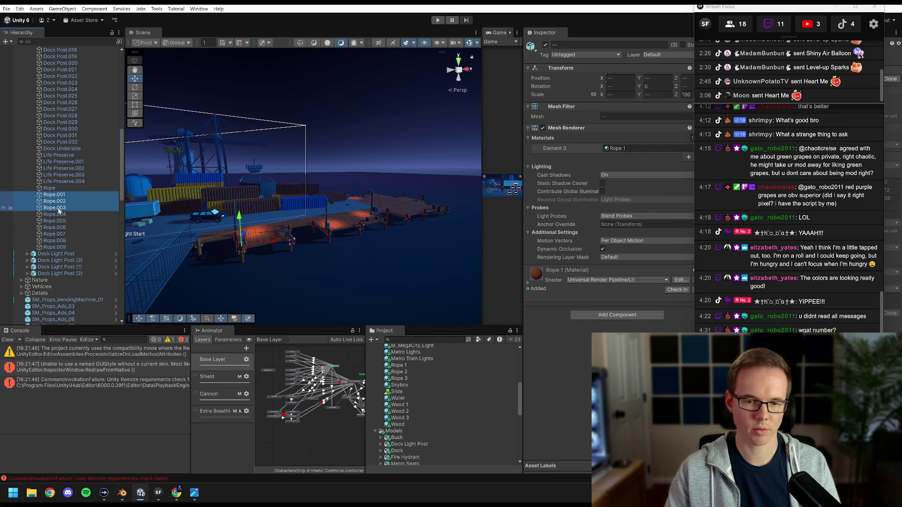
{"action": "mouse_move", "coordinate": [340, 210]}
{"action": "left_mouse_down"}
{"action": "mouse_move", "coordinate": [303, 222]}
{"action": "mouse_move", "coordinate": [343, 237]}
{"action": "left_mouse_up"}
Put Wood 3 on Rope.009, undo and redo it, then compare the Rope 1–3 materials
{"action": "left_click", "coordinate": [55, 247]}
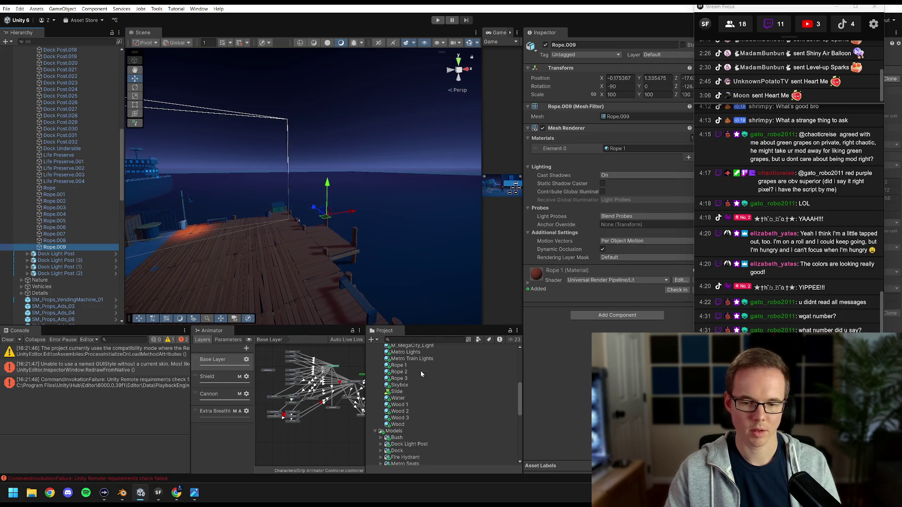
{"action": "mouse_move", "coordinate": [402, 419]}
{"action": "left_mouse_down"}
{"action": "mouse_move", "coordinate": [493, 282]}
{"action": "mouse_move", "coordinate": [623, 150]}
{"action": "left_mouse_up"}
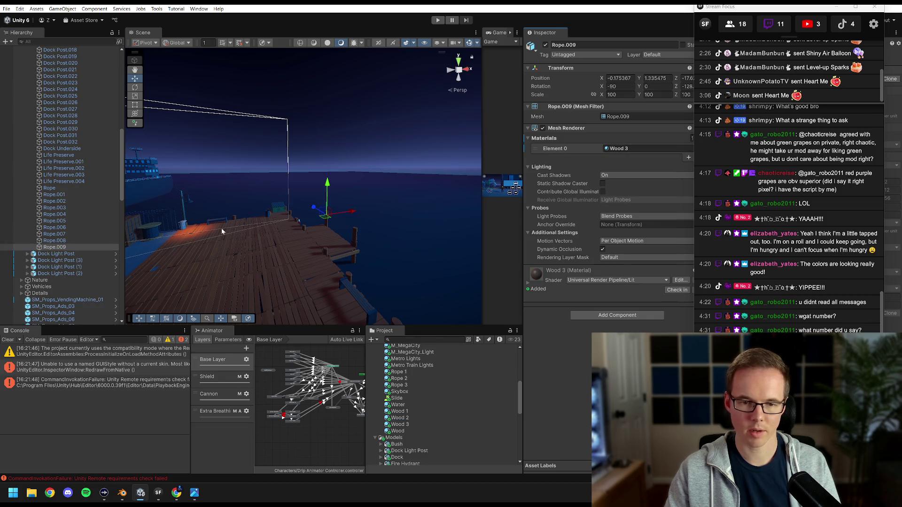
{"action": "double_click", "coordinate": [54, 248]}
{"action": "key", "text": "ctrl+z"}
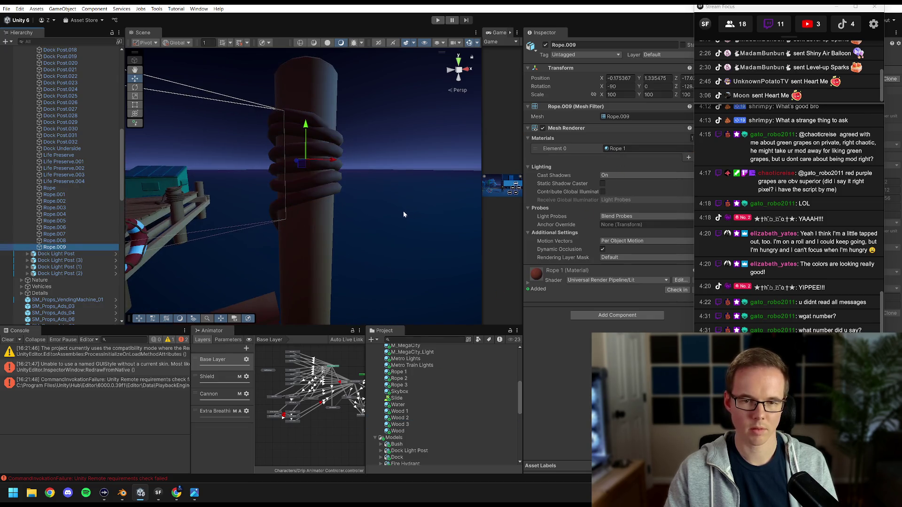
{"action": "key", "text": "ctrl+y"}
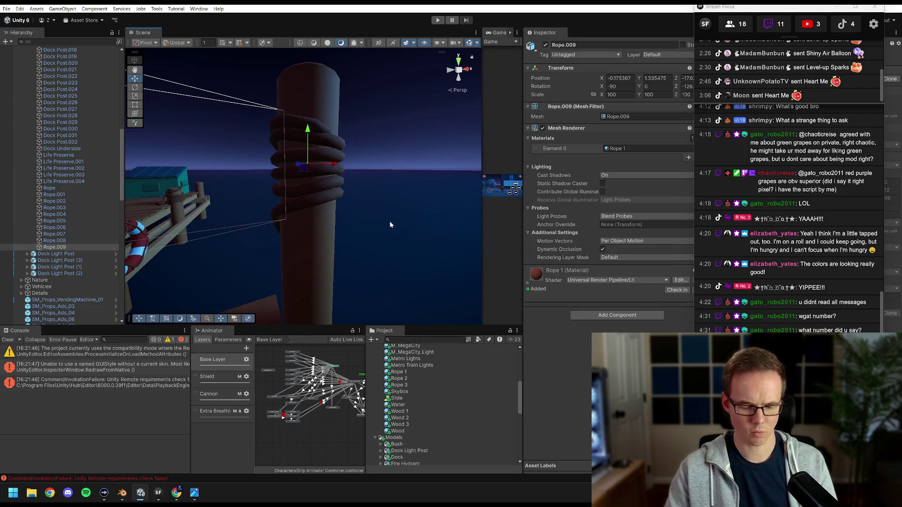
{"action": "left_click", "coordinate": [406, 386]}
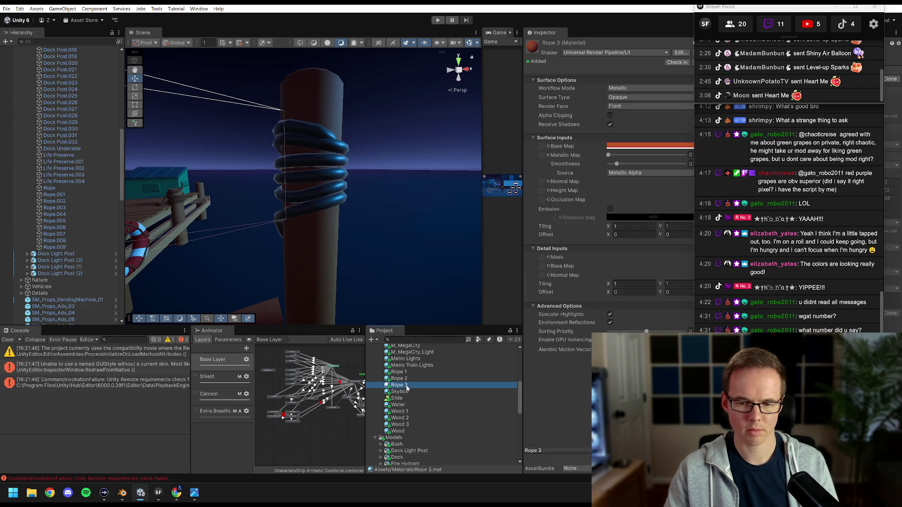
{"action": "left_click", "coordinate": [405, 379]}
{"action": "left_click", "coordinate": [403, 373]}
{"action": "left_click", "coordinate": [402, 379]}
{"action": "left_click", "coordinate": [401, 386]}
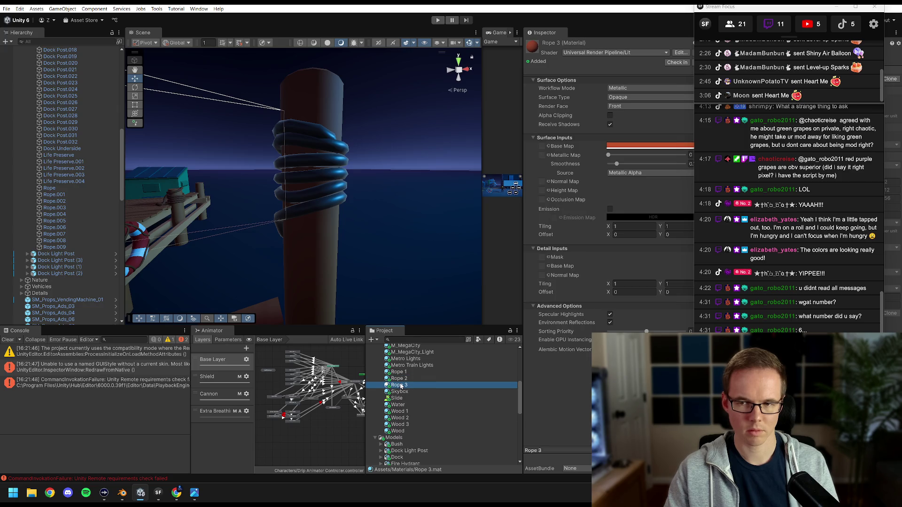
Replace Rope.009's Wood 3 material with Rope 3 and bring up Rope 3's base colour
{"action": "left_click", "coordinate": [55, 248]}
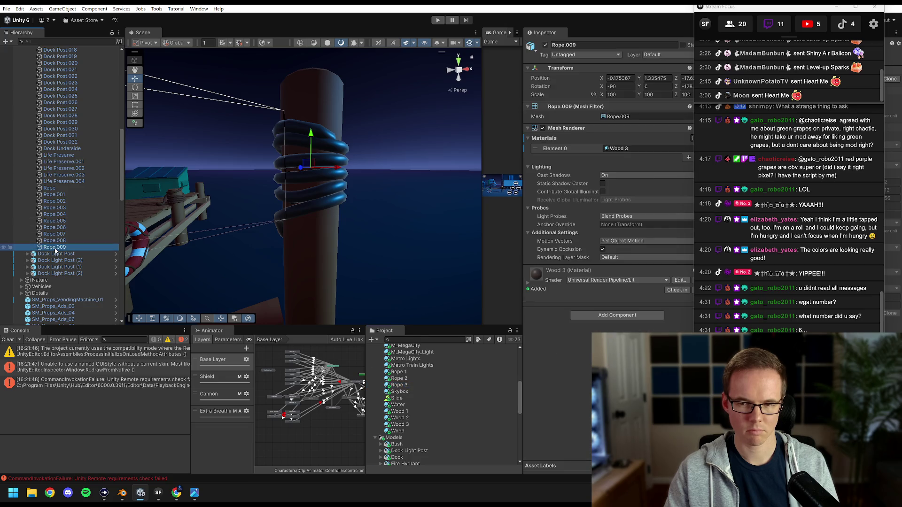
{"action": "left_click", "coordinate": [616, 148]}
{"action": "left_click_drag", "start_coordinate": [400, 385], "coordinate": [625, 149]}
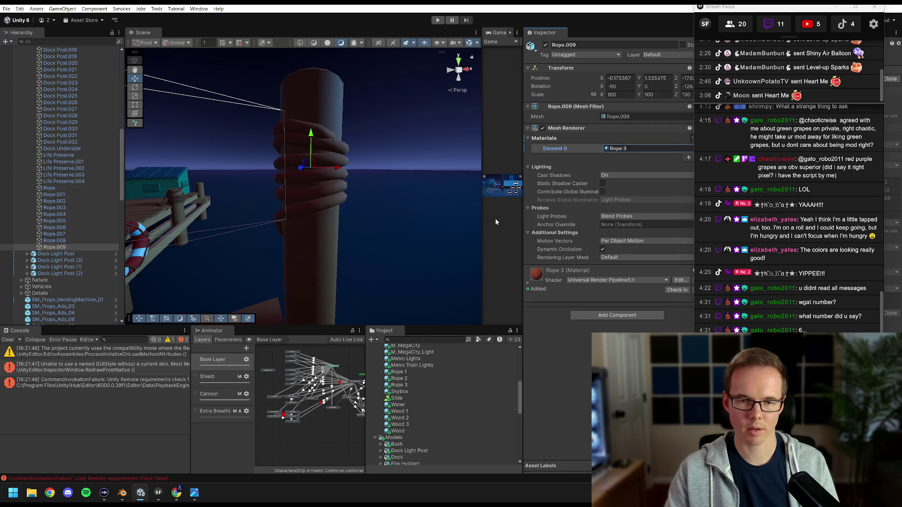
{"action": "left_click_drag", "start_coordinate": [357, 197], "coordinate": [297, 196]}
{"action": "scroll", "coordinate": [304, 197], "scroll_direction": "down", "scroll_amount": 5}
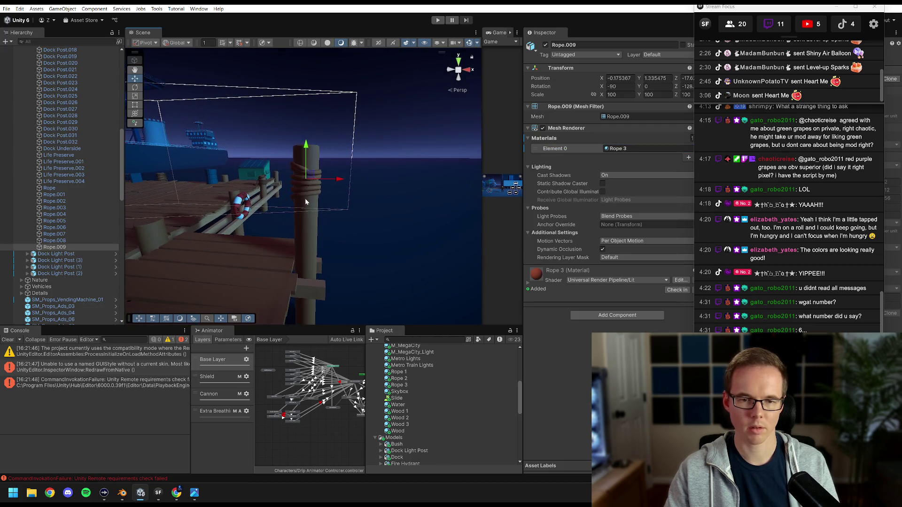
{"action": "left_click", "coordinate": [643, 148]}
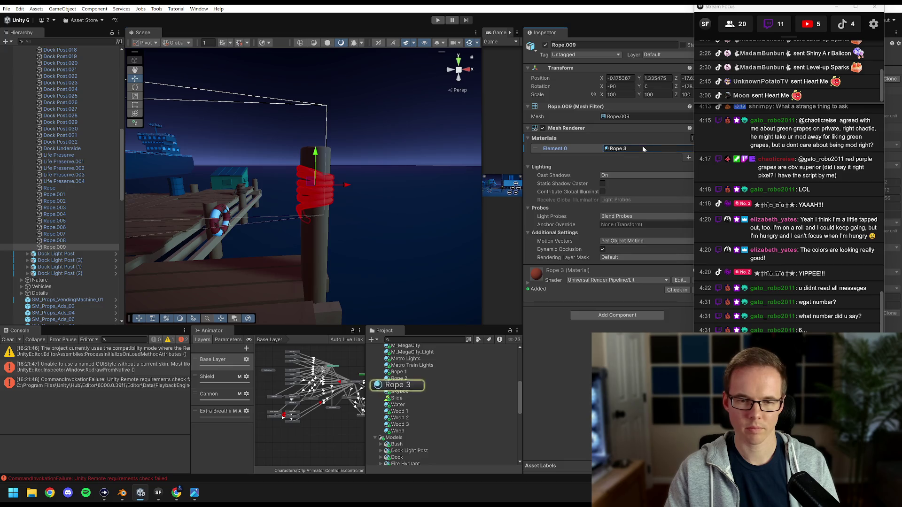
{"action": "double_click", "coordinate": [643, 147]}
{"action": "left_click", "coordinate": [625, 146]}
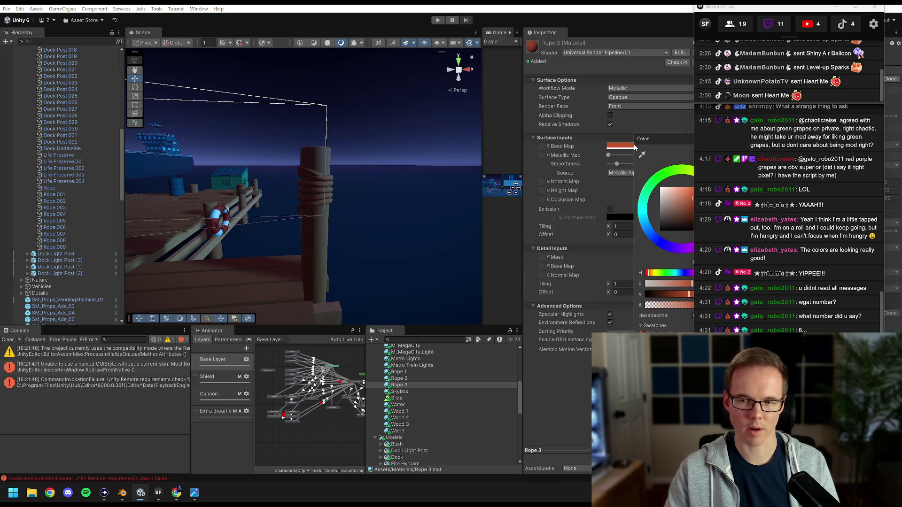
Lighten Rope 3's base colour to a warmer orange (EB7C4F), then look toward the large dock post
{"action": "left_click_drag", "start_coordinate": [653, 139], "coordinate": [504, 140]}
{"action": "mouse_move", "coordinate": [527, 298]}
{"action": "left_mouse_down"}
{"action": "mouse_move", "coordinate": [555, 297]}
{"action": "mouse_move", "coordinate": [521, 287]}
{"action": "mouse_move", "coordinate": [536, 299]}
{"action": "left_mouse_up"}
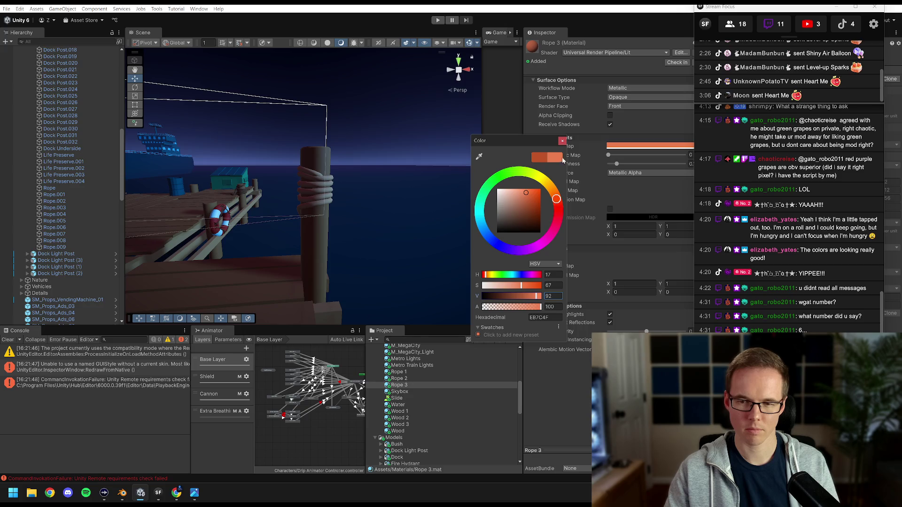
{"action": "left_click", "coordinate": [562, 141]}
{"action": "scroll", "coordinate": [340, 213], "scroll_direction": "down", "scroll_amount": 5}
{"action": "mouse_move", "coordinate": [346, 198]}
{"action": "left_mouse_down"}
{"action": "mouse_move", "coordinate": [348, 188]}
{"action": "mouse_move", "coordinate": [331, 211]}
{"action": "mouse_move", "coordinate": [285, 213]}
{"action": "mouse_move", "coordinate": [340, 214]}
{"action": "mouse_move", "coordinate": [322, 218]}
{"action": "mouse_move", "coordinate": [334, 258]}
{"action": "mouse_move", "coordinate": [278, 218]}
{"action": "left_mouse_up"}
{"action": "left_click", "coordinate": [278, 217]}
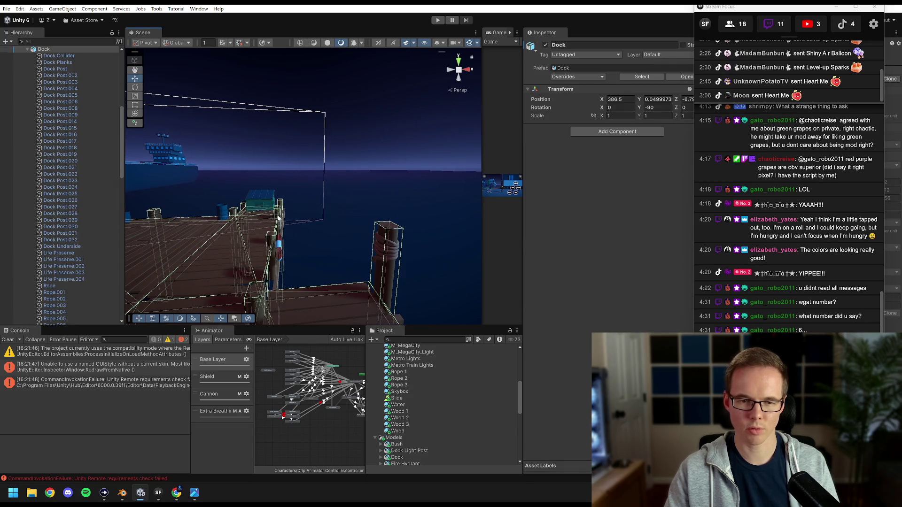
Frame Rope.007 on the big dock post, assign it Rope 2, and bring up Rope 2's base colour
{"action": "left_click", "coordinate": [278, 217]}
{"action": "key", "text": "f"}
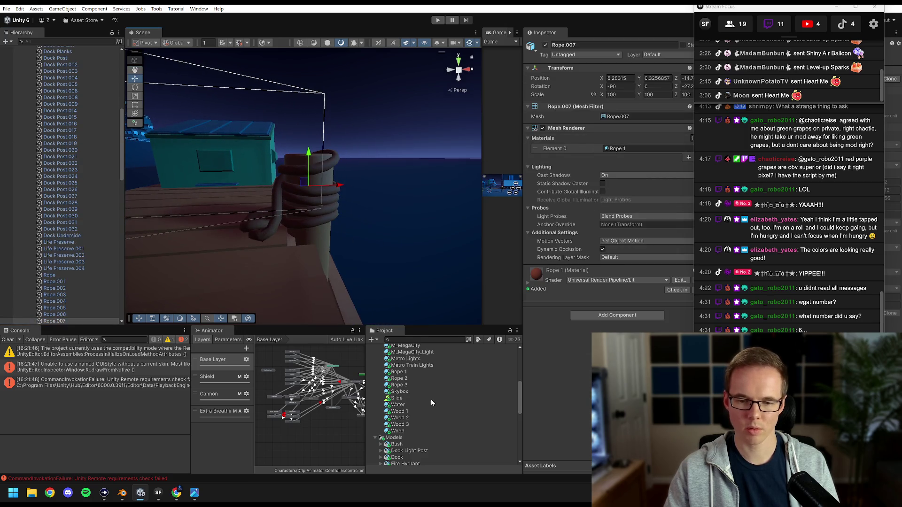
{"action": "mouse_move", "coordinate": [398, 378]}
{"action": "left_mouse_down"}
{"action": "mouse_move", "coordinate": [632, 154]}
{"action": "mouse_move", "coordinate": [553, 142]}
{"action": "left_mouse_up"}
{"action": "scroll", "coordinate": [613, 202], "scroll_direction": "down", "scroll_amount": 10}
{"action": "left_click", "coordinate": [644, 150]}
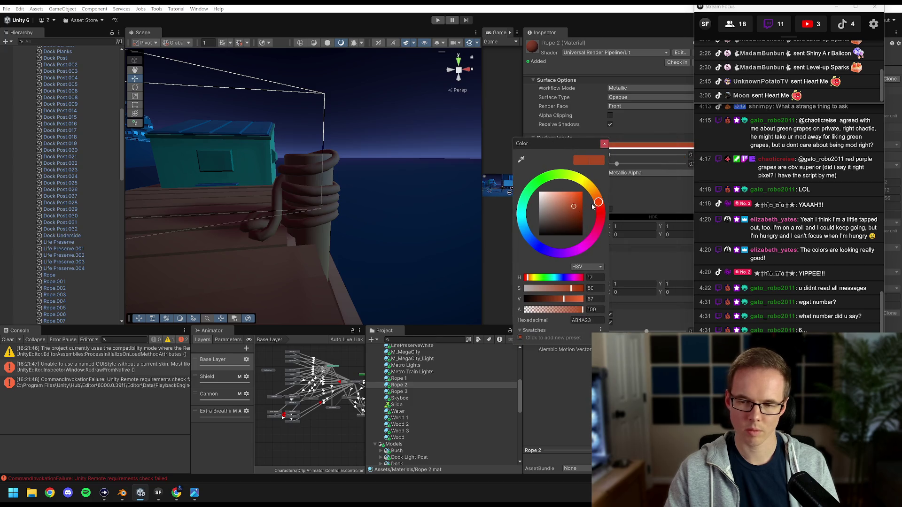
Nudge the hue and value of Rope 2's base colour
{"action": "left_click_drag", "start_coordinate": [598, 203], "coordinate": [599, 201]}
{"action": "key", "text": "Return"}
{"action": "left_click", "coordinate": [651, 146]}
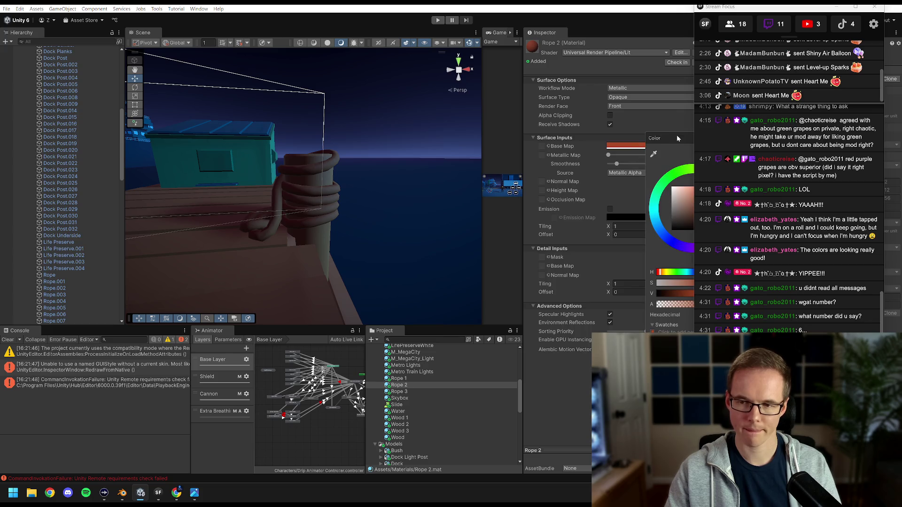
{"action": "left_click_drag", "start_coordinate": [679, 136], "coordinate": [539, 144]}
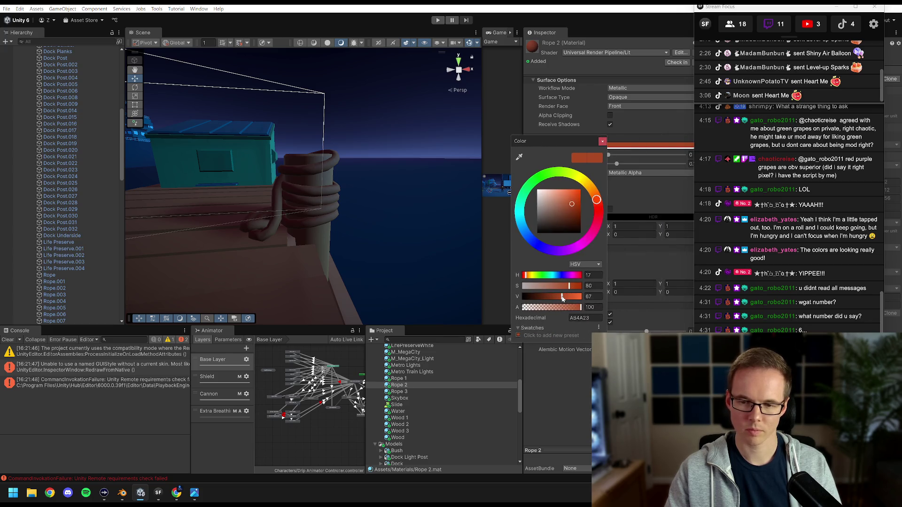
{"action": "left_click_drag", "start_coordinate": [562, 298], "coordinate": [567, 298]}
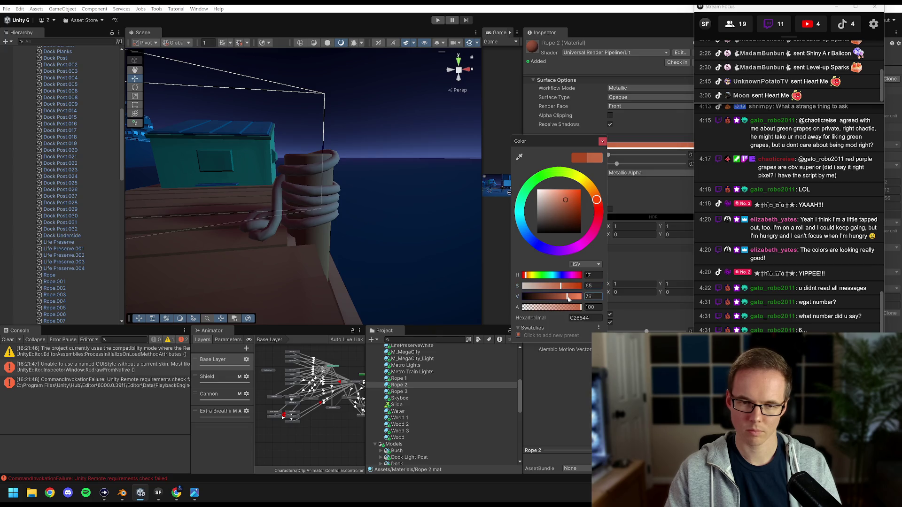
{"action": "left_click", "coordinate": [602, 141]}
Check the coil in the Scene view and settle Rope 2 on a redder brown, BA5742
{"action": "scroll", "coordinate": [312, 240], "scroll_direction": "down", "scroll_amount": 5}
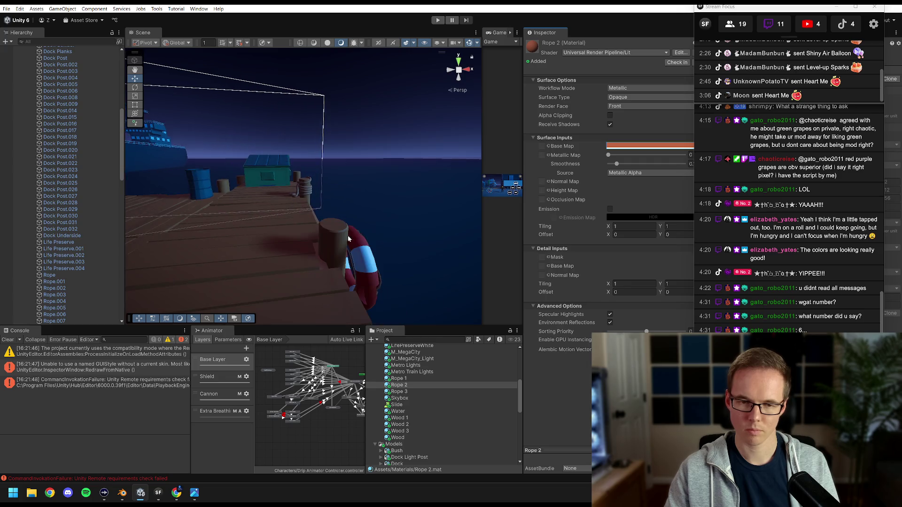
{"action": "left_click_drag", "start_coordinate": [351, 217], "coordinate": [304, 226]}
{"action": "scroll", "coordinate": [305, 229], "scroll_direction": "up", "scroll_amount": 3}
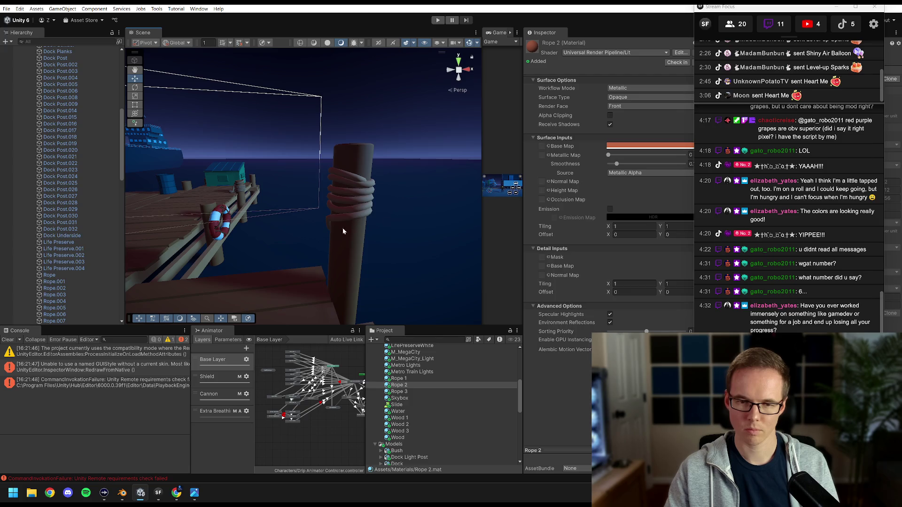
{"action": "scroll", "coordinate": [374, 228], "scroll_direction": "down", "scroll_amount": 3}
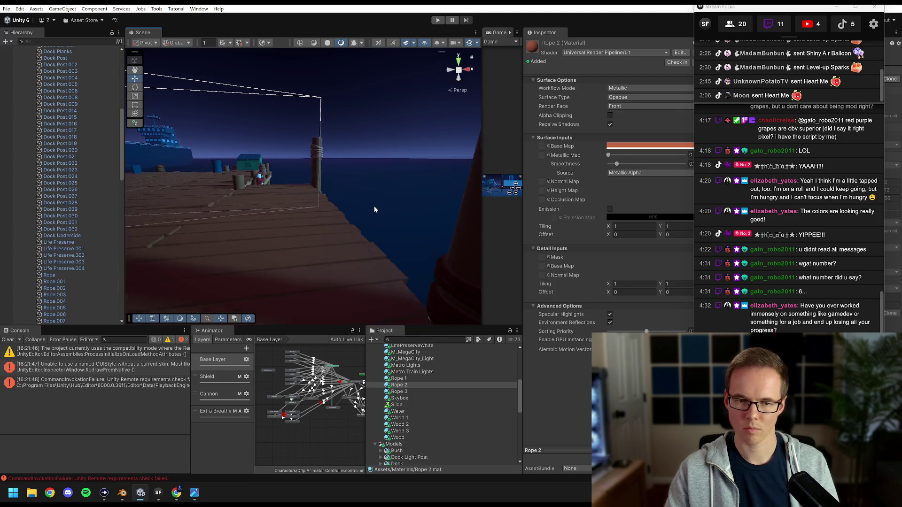
{"action": "scroll", "coordinate": [377, 208], "scroll_direction": "up", "scroll_amount": 2}
{"action": "scroll", "coordinate": [378, 219], "scroll_direction": "down", "scroll_amount": 2}
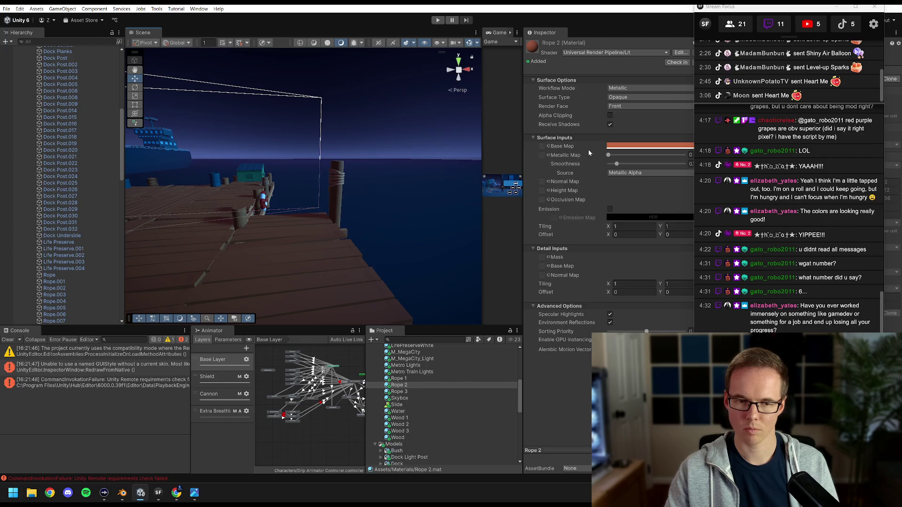
{"action": "left_click", "coordinate": [625, 147]}
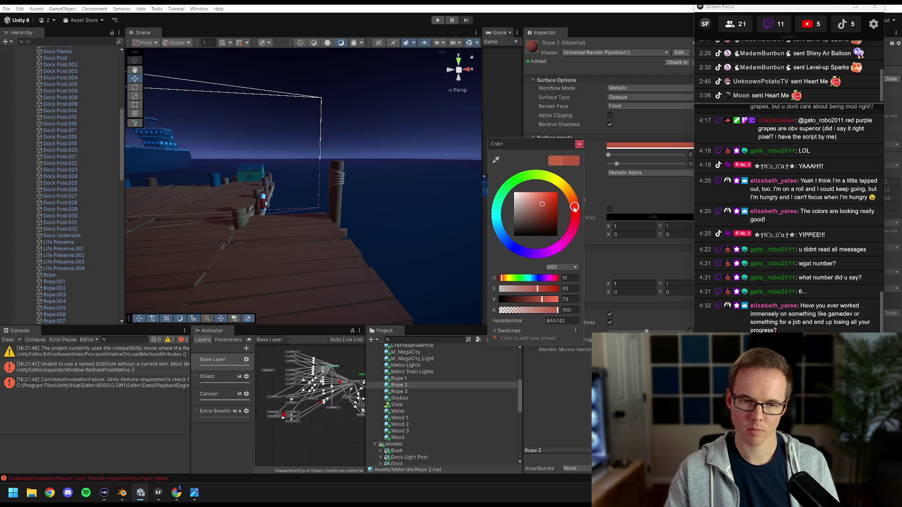
{"action": "left_click", "coordinate": [579, 144]}
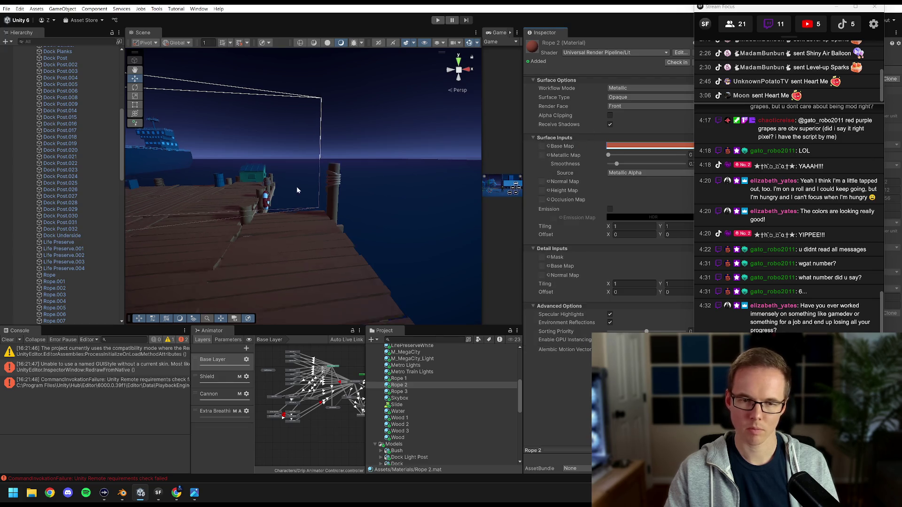
Cycle through the overlapping dock parts at one post to find Rope.006
{"action": "mouse_move", "coordinate": [389, 207]}
{"action": "left_mouse_down"}
{"action": "mouse_move", "coordinate": [309, 206]}
{"action": "mouse_move", "coordinate": [339, 197]}
{"action": "mouse_move", "coordinate": [309, 213]}
{"action": "mouse_move", "coordinate": [332, 207]}
{"action": "mouse_move", "coordinate": [317, 207]}
{"action": "mouse_move", "coordinate": [322, 226]}
{"action": "left_mouse_up"}
{"action": "left_click", "coordinate": [321, 226]}
{"action": "left_click", "coordinate": [321, 226]}
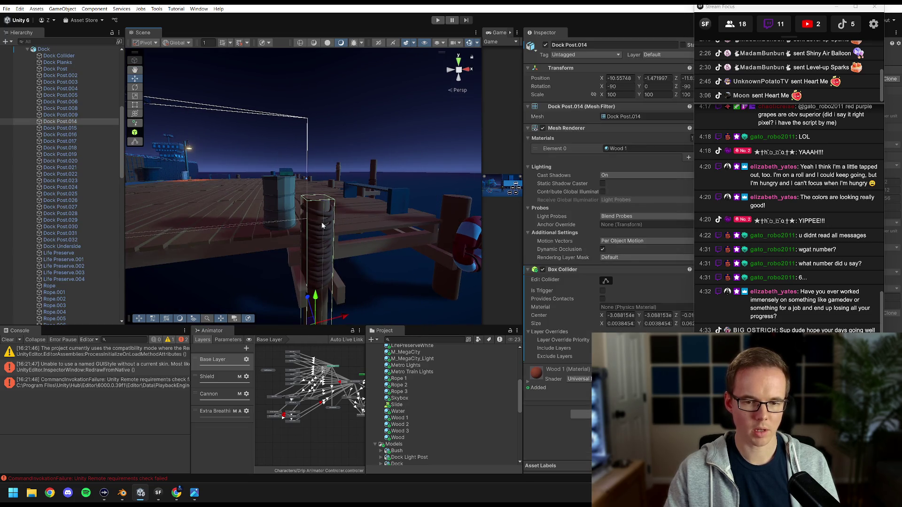
{"action": "left_click", "coordinate": [322, 224]}
{"action": "left_click", "coordinate": [321, 222]}
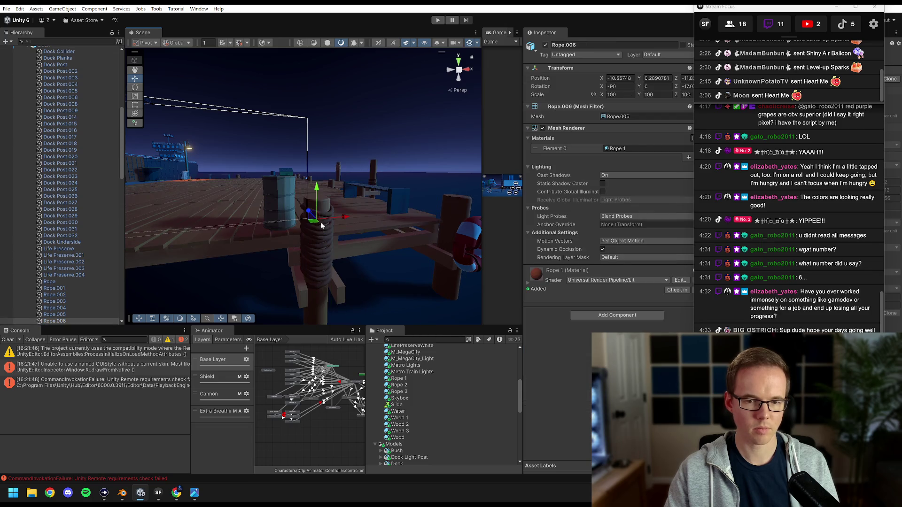
{"action": "left_click", "coordinate": [320, 229]}
{"action": "left_click", "coordinate": [321, 229]}
{"action": "left_click", "coordinate": [321, 229]}
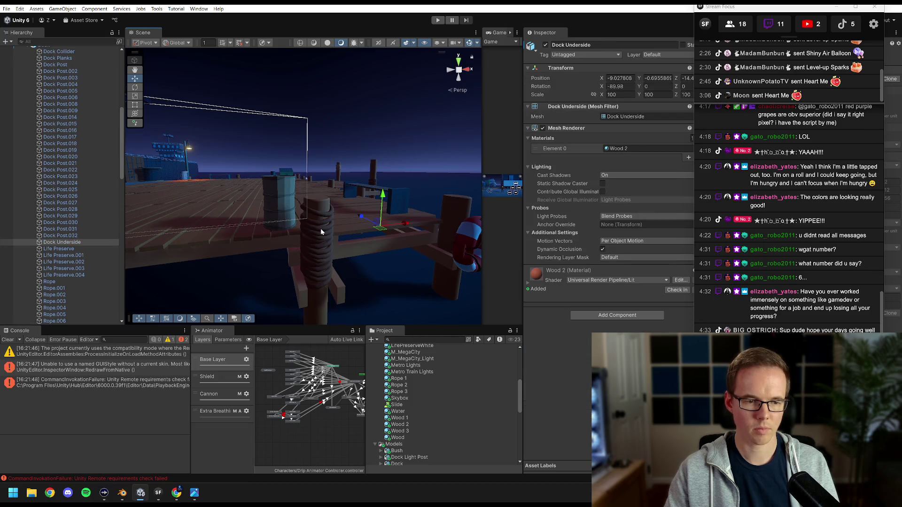
{"action": "left_click", "coordinate": [321, 229]}
{"action": "left_click", "coordinate": [320, 228]}
{"action": "left_click", "coordinate": [320, 229]}
{"action": "left_click", "coordinate": [320, 229]}
Inspect the rope objects and their materials, framing Rope.001 and selecting Rope.004
{"action": "double_click", "coordinate": [54, 281]}
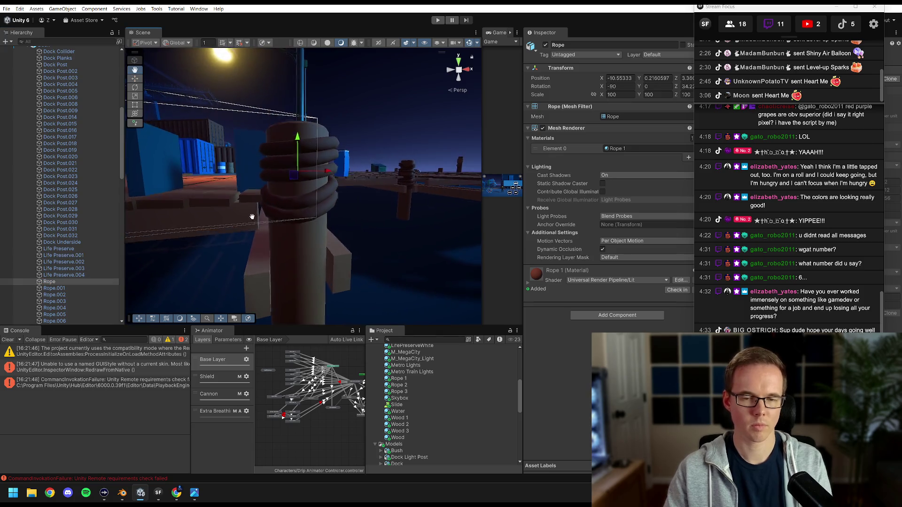
{"action": "left_click", "coordinate": [622, 148]}
{"action": "left_click", "coordinate": [396, 386]}
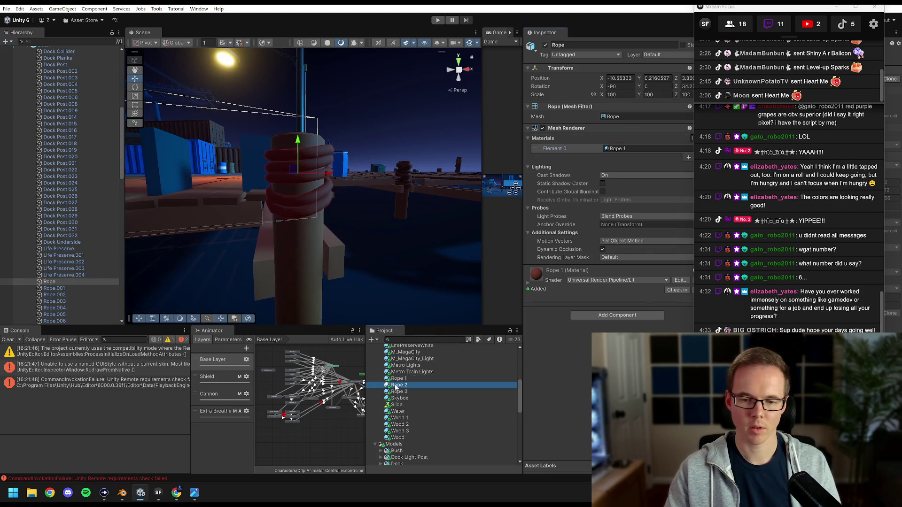
{"action": "scroll", "coordinate": [365, 185], "scroll_direction": "down", "scroll_amount": 5}
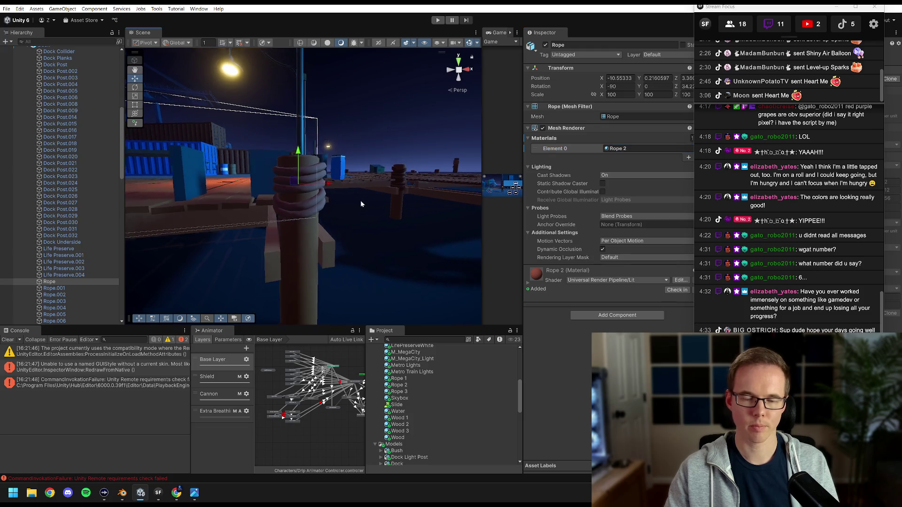
{"action": "mouse_move", "coordinate": [366, 229]}
{"action": "left_mouse_down"}
{"action": "mouse_move", "coordinate": [265, 244]}
{"action": "mouse_move", "coordinate": [321, 250]}
{"action": "mouse_move", "coordinate": [282, 207]}
{"action": "left_mouse_up"}
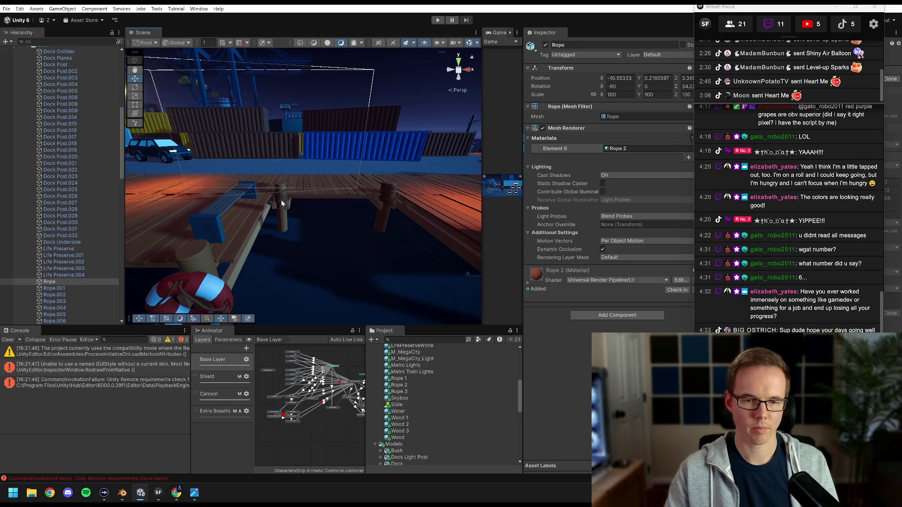
{"action": "left_click", "coordinate": [282, 207]}
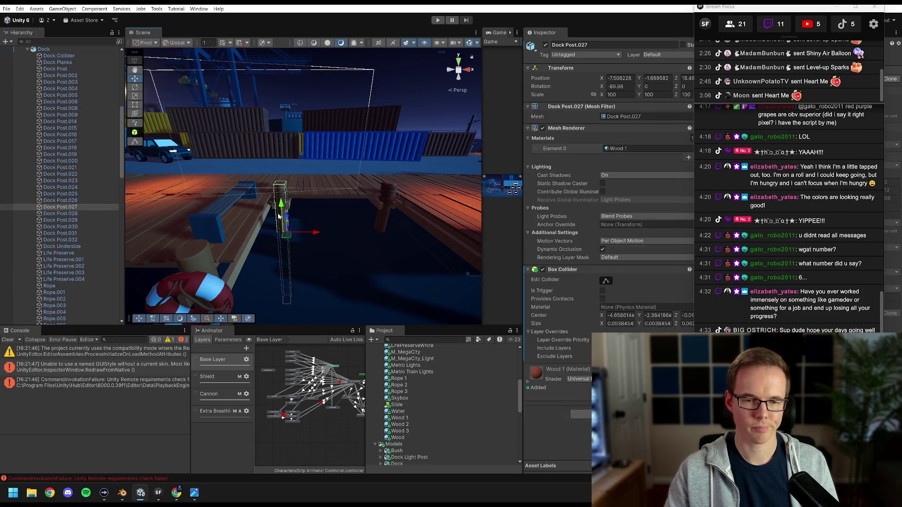
{"action": "left_click", "coordinate": [273, 219]}
{"action": "left_click", "coordinate": [57, 293]}
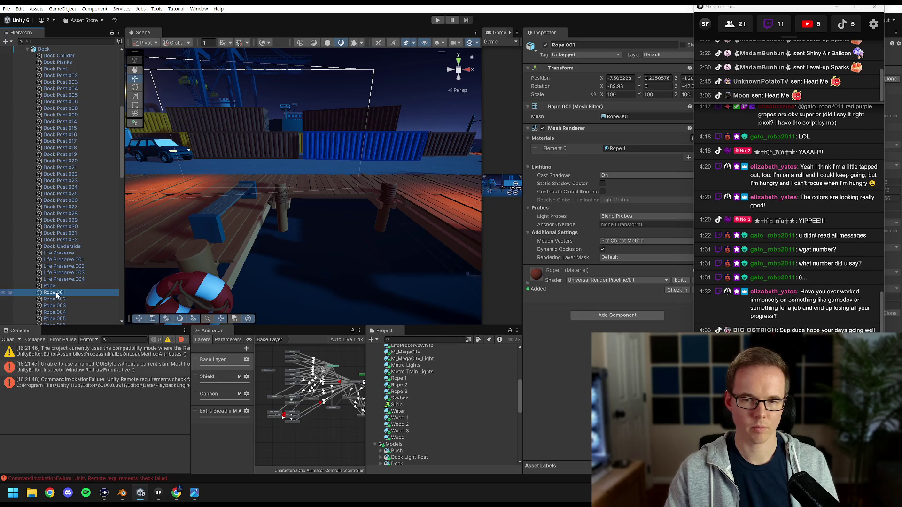
{"action": "scroll", "coordinate": [59, 290], "scroll_direction": "down", "scroll_amount": 4}
{"action": "double_click", "coordinate": [61, 220]}
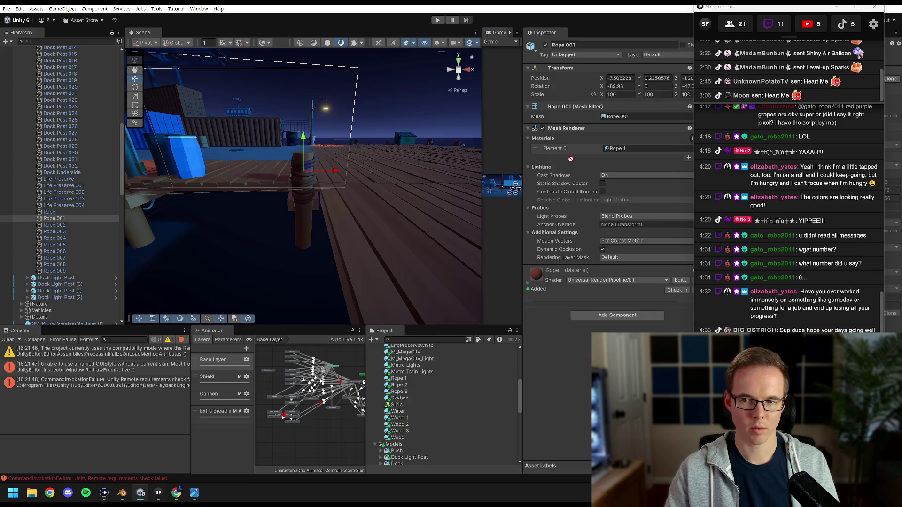
{"action": "mouse_move", "coordinate": [260, 175]}
{"action": "left_mouse_down"}
{"action": "mouse_move", "coordinate": [358, 175]}
{"action": "mouse_move", "coordinate": [306, 167]}
{"action": "mouse_move", "coordinate": [308, 179]}
{"action": "mouse_move", "coordinate": [255, 178]}
{"action": "mouse_move", "coordinate": [187, 203]}
{"action": "mouse_move", "coordinate": [249, 244]}
{"action": "mouse_move", "coordinate": [285, 180]}
{"action": "mouse_move", "coordinate": [256, 177]}
{"action": "mouse_move", "coordinate": [298, 198]}
{"action": "mouse_move", "coordinate": [265, 192]}
{"action": "left_mouse_up"}
{"action": "left_click", "coordinate": [265, 193]}
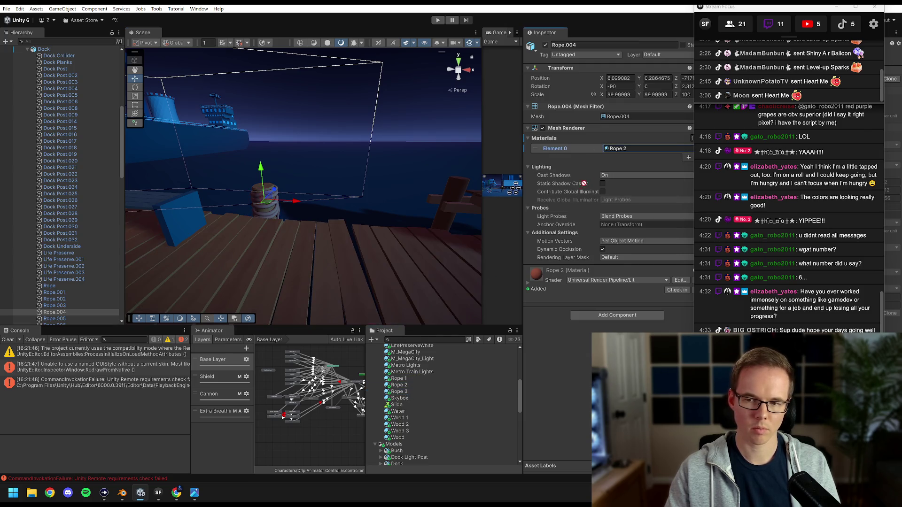
Assign the Rope 3 material to Rope.002 on the nearby post and enlarge the Game view
{"action": "mouse_move", "coordinate": [301, 212]}
{"action": "left_mouse_down"}
{"action": "mouse_move", "coordinate": [286, 206]}
{"action": "mouse_move", "coordinate": [318, 220]}
{"action": "mouse_move", "coordinate": [238, 221]}
{"action": "mouse_move", "coordinate": [342, 217]}
{"action": "mouse_move", "coordinate": [295, 213]}
{"action": "mouse_move", "coordinate": [351, 223]}
{"action": "mouse_move", "coordinate": [328, 235]}
{"action": "mouse_move", "coordinate": [267, 239]}
{"action": "left_mouse_up"}
{"action": "left_click", "coordinate": [259, 233]}
{"action": "left_click", "coordinate": [262, 232]}
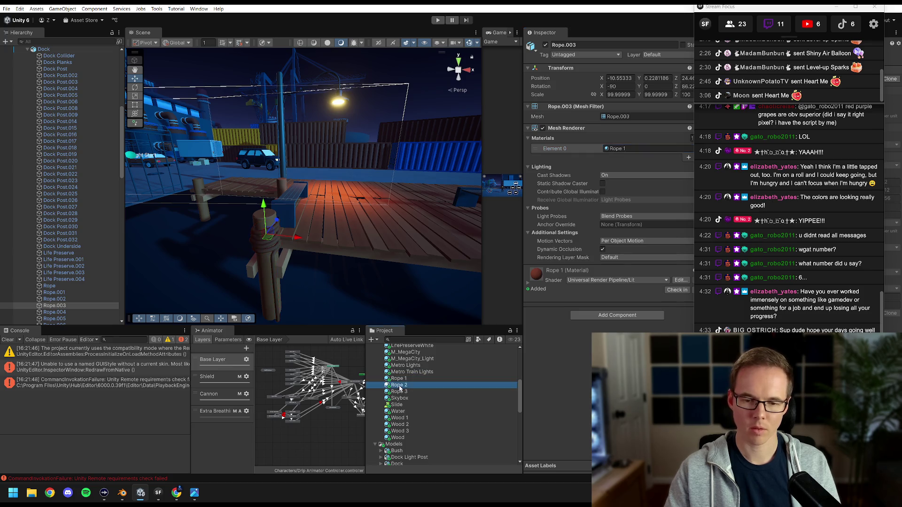
{"action": "mouse_move", "coordinate": [378, 217]}
{"action": "left_mouse_down"}
{"action": "mouse_move", "coordinate": [305, 220]}
{"action": "mouse_move", "coordinate": [390, 227]}
{"action": "mouse_move", "coordinate": [314, 230]}
{"action": "mouse_move", "coordinate": [371, 195]}
{"action": "left_mouse_up"}
{"action": "left_click", "coordinate": [371, 195]}
{"action": "left_click", "coordinate": [370, 195]}
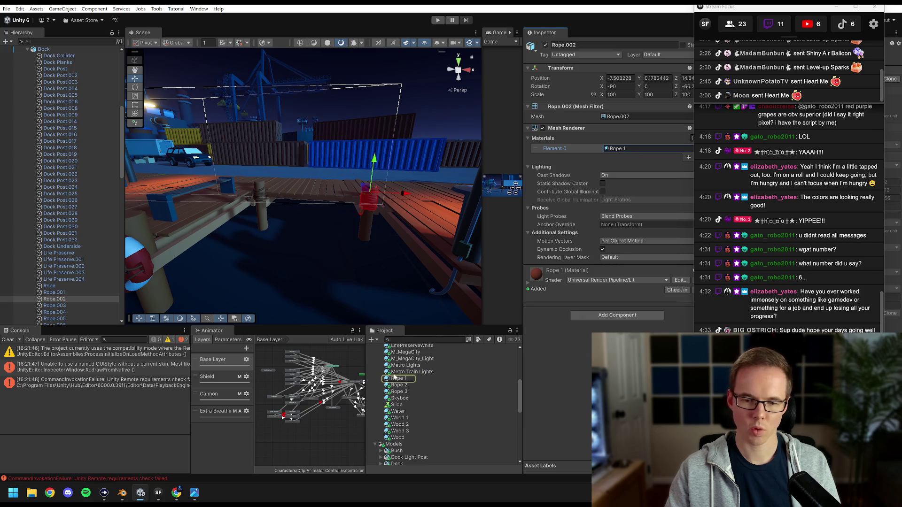
{"action": "mouse_move", "coordinate": [357, 214]}
{"action": "left_mouse_down"}
{"action": "mouse_move", "coordinate": [331, 222]}
{"action": "mouse_move", "coordinate": [430, 146]}
{"action": "left_mouse_up"}
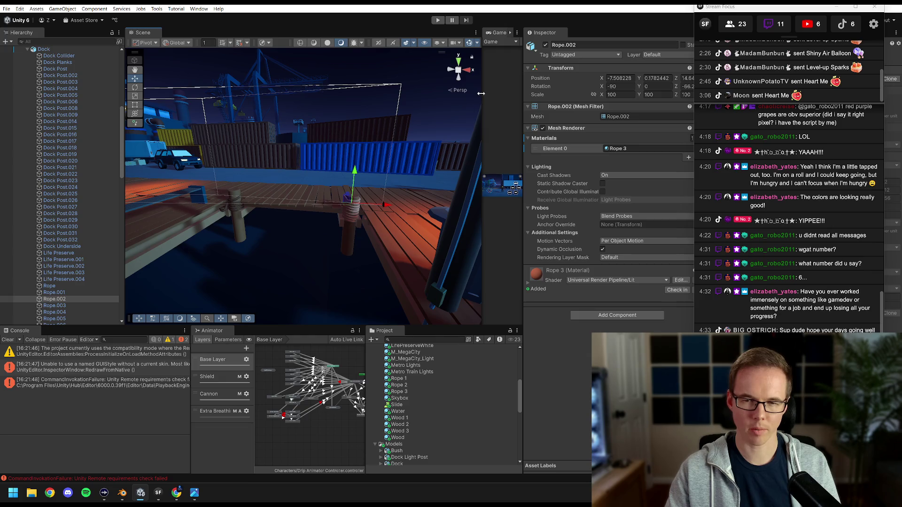
{"action": "left_click_drag", "start_coordinate": [482, 179], "coordinate": [194, 178]}
{"action": "left_click_drag", "start_coordinate": [521, 63], "coordinate": [601, 63]}
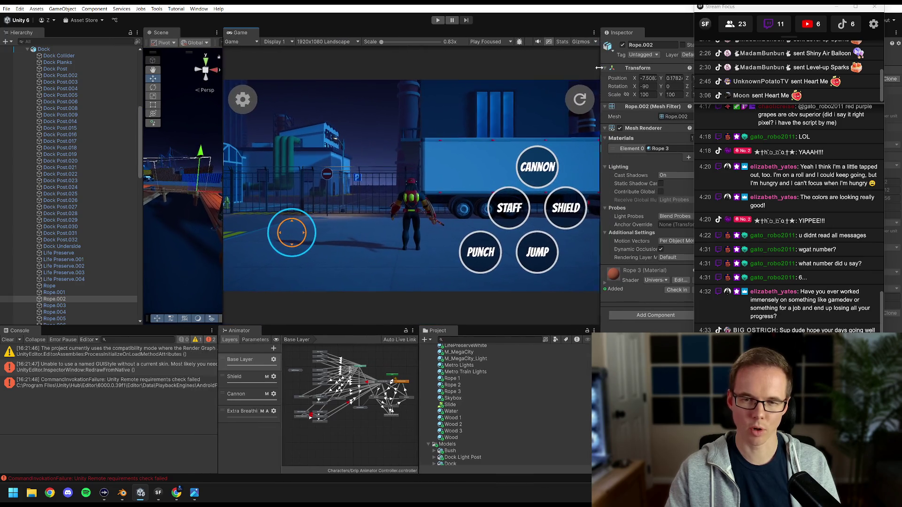
Enter Play mode and run the character left and right through the level
{"action": "left_click", "coordinate": [438, 20]}
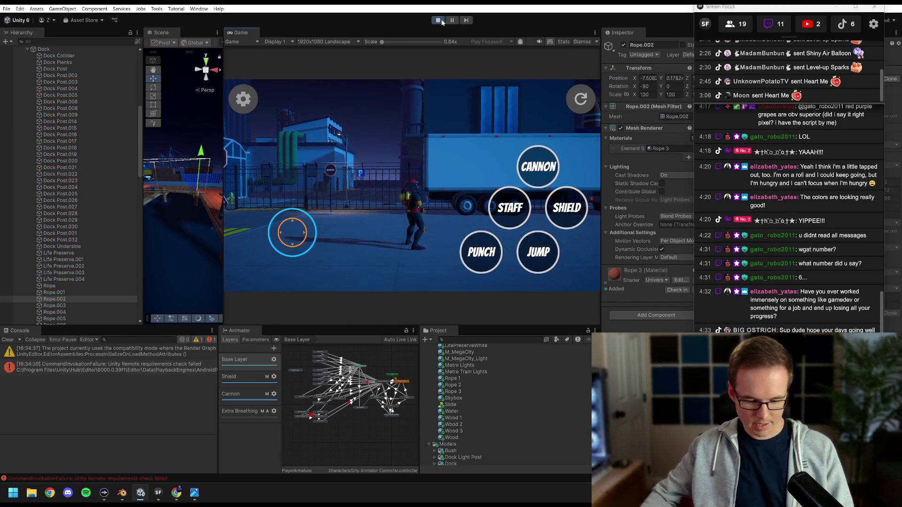
{"action": "key", "text": "a"}
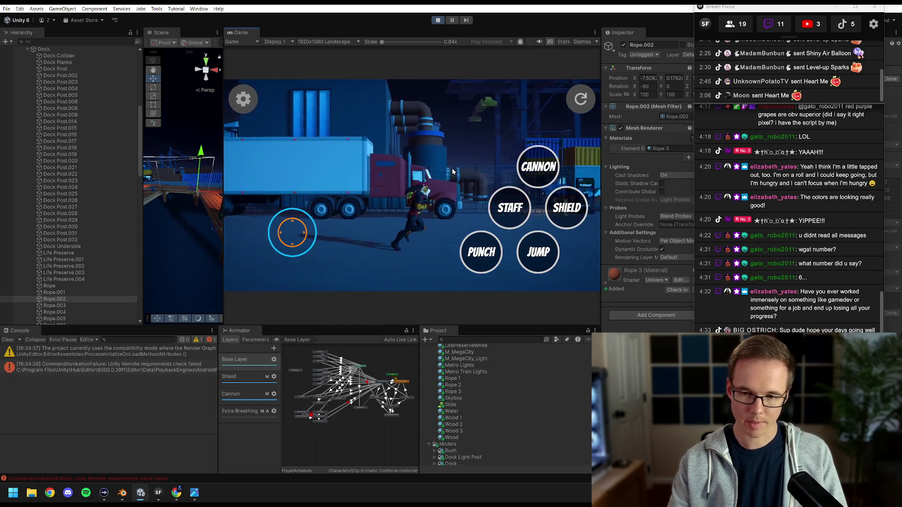
{"action": "key", "text": "d"}
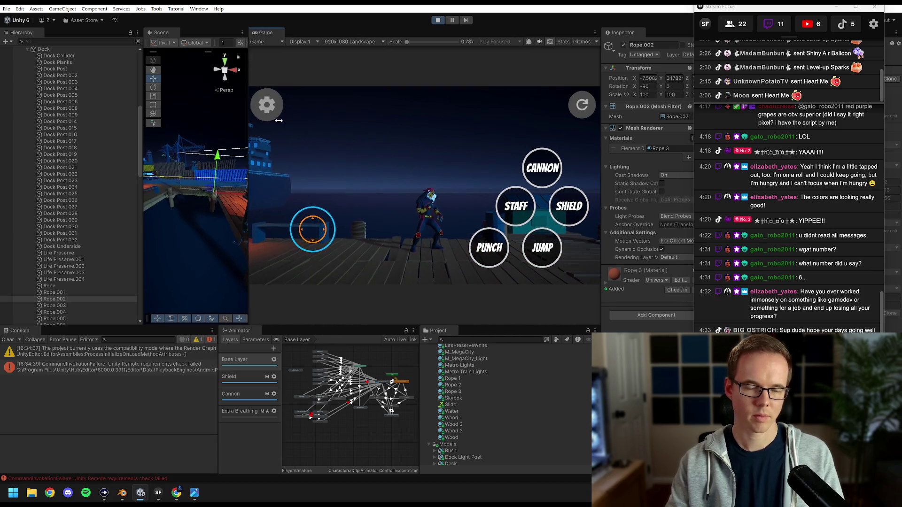
While playing, preview Rope 1 on Rope.004 in the Scene view, then exit Play mode
{"action": "left_click_drag", "start_coordinate": [224, 106], "coordinate": [362, 108]}
{"action": "left_click_drag", "start_coordinate": [301, 204], "coordinate": [245, 241]}
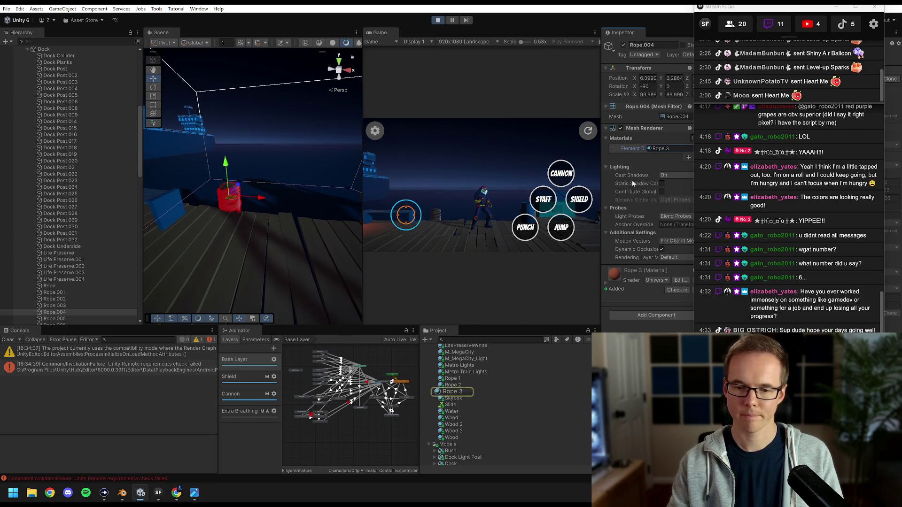
{"action": "left_click_drag", "start_coordinate": [667, 150], "coordinate": [667, 151]}
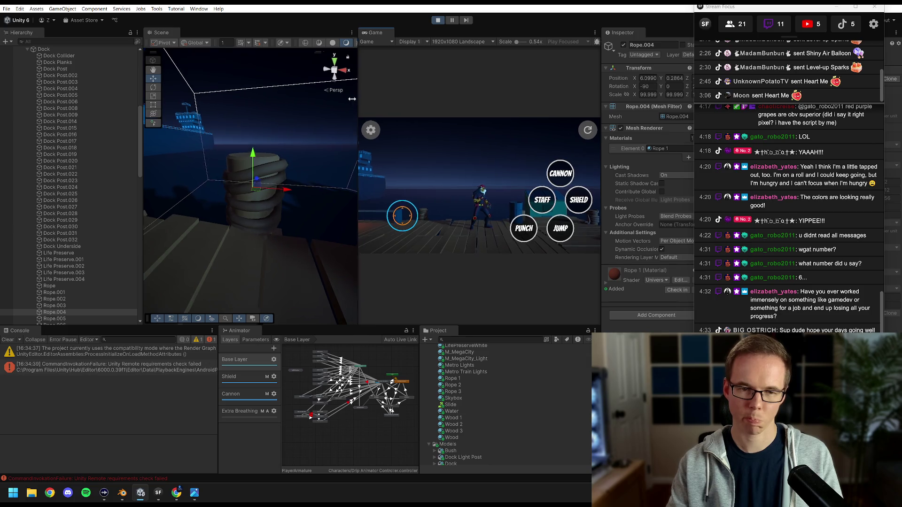
{"action": "left_click_drag", "start_coordinate": [362, 110], "coordinate": [294, 114]}
{"action": "left_click", "coordinate": [440, 21]}
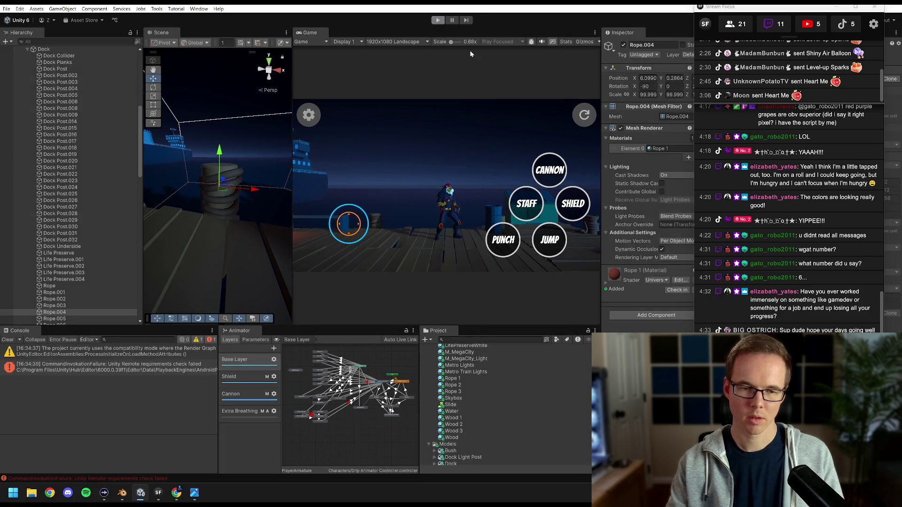
Zoom in on the rope-wrapped post and raise the rope material's Metallic value
{"action": "mouse_move", "coordinate": [233, 220]}
{"action": "left_mouse_down"}
{"action": "mouse_move", "coordinate": [183, 213]}
{"action": "mouse_move", "coordinate": [199, 193]}
{"action": "mouse_move", "coordinate": [223, 189]}
{"action": "left_mouse_up"}
{"action": "left_click", "coordinate": [459, 385]}
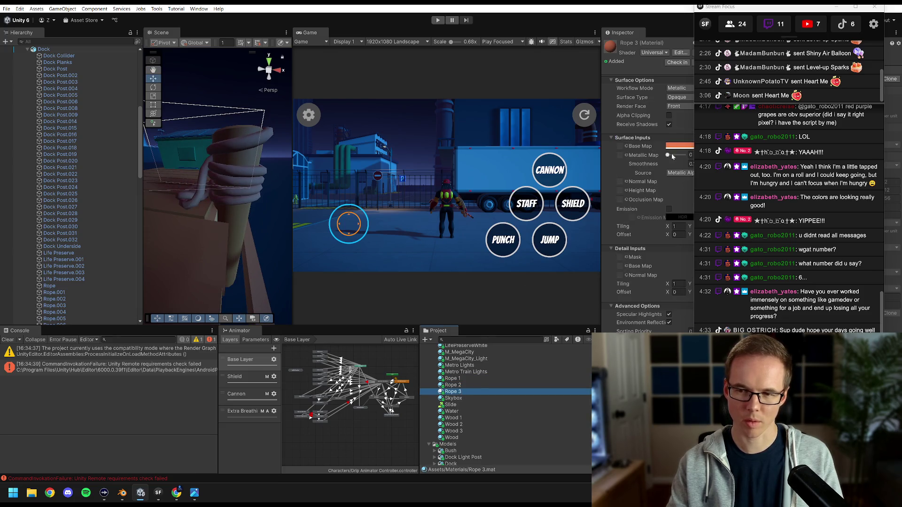
{"action": "left_click_drag", "start_coordinate": [601, 114], "coordinate": [567, 133]}
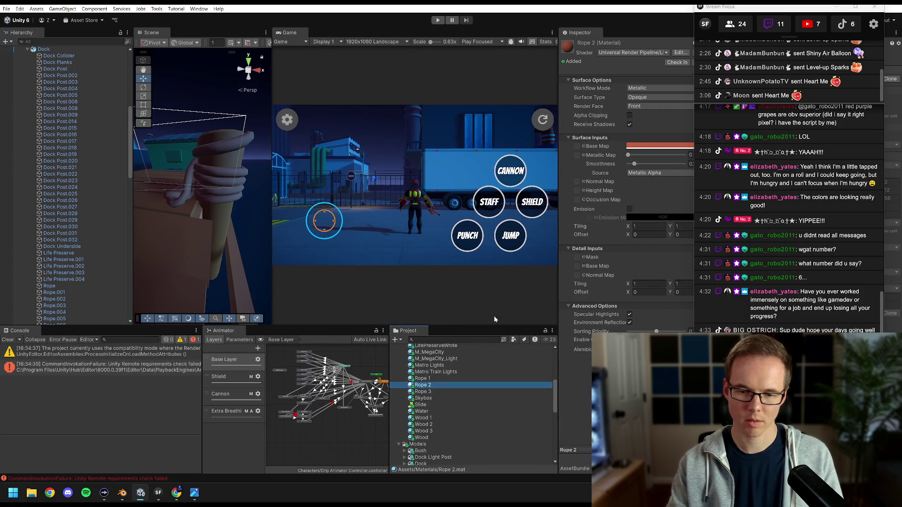
{"action": "left_click_drag", "start_coordinate": [629, 155], "coordinate": [641, 156]}
Set Rope 2's base colour to a warm orange-brown, B15C2B, then pull back to view the dock
{"action": "left_click", "coordinate": [661, 149]}
{"action": "left_click_drag", "start_coordinate": [650, 139], "coordinate": [580, 139]}
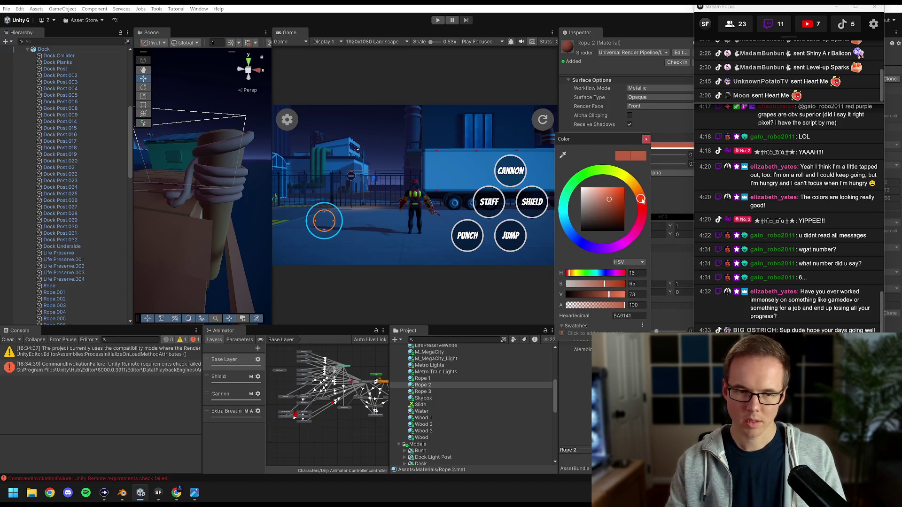
{"action": "key", "text": "Escape"}
{"action": "left_click", "coordinate": [643, 147]}
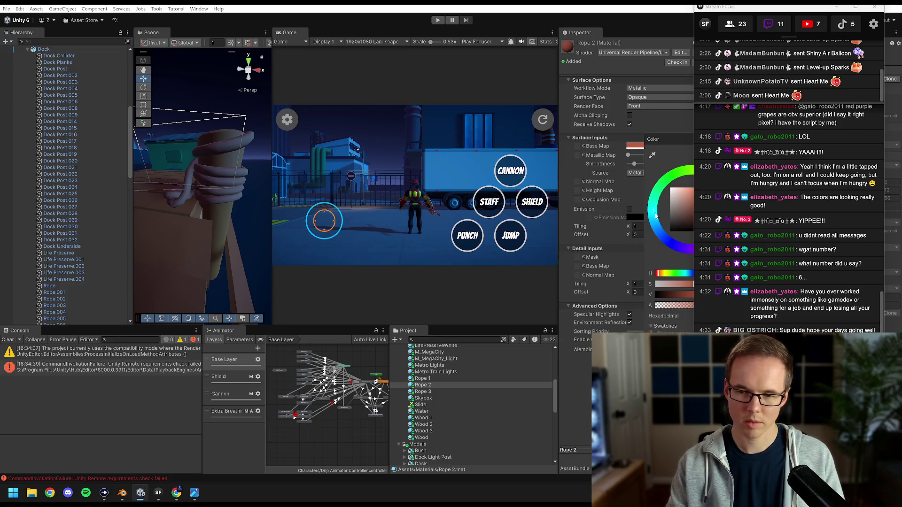
{"action": "left_click_drag", "start_coordinate": [680, 139], "coordinate": [569, 148]}
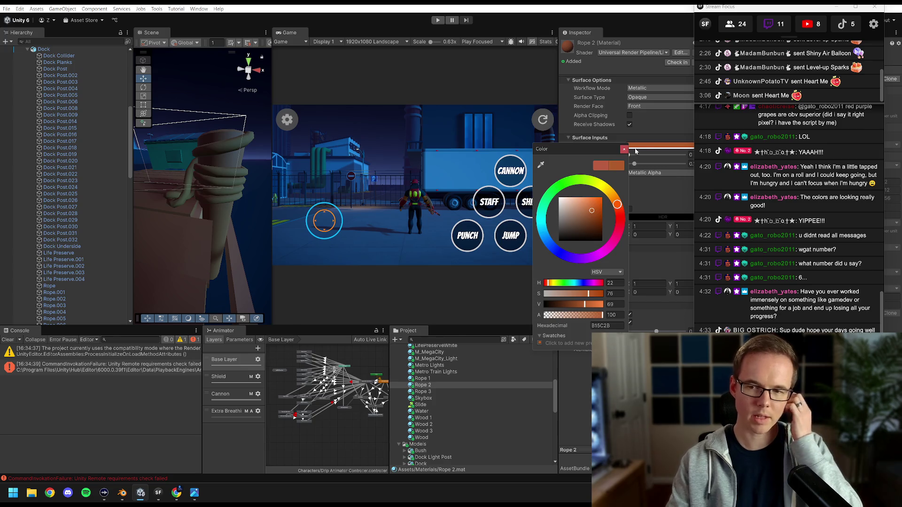
{"action": "left_click", "coordinate": [624, 150]}
{"action": "left_click_drag", "start_coordinate": [273, 110], "coordinate": [443, 132]}
{"action": "left_click_drag", "start_coordinate": [382, 155], "coordinate": [343, 212]}
{"action": "scroll", "coordinate": [343, 219], "scroll_direction": "up", "scroll_amount": 10}
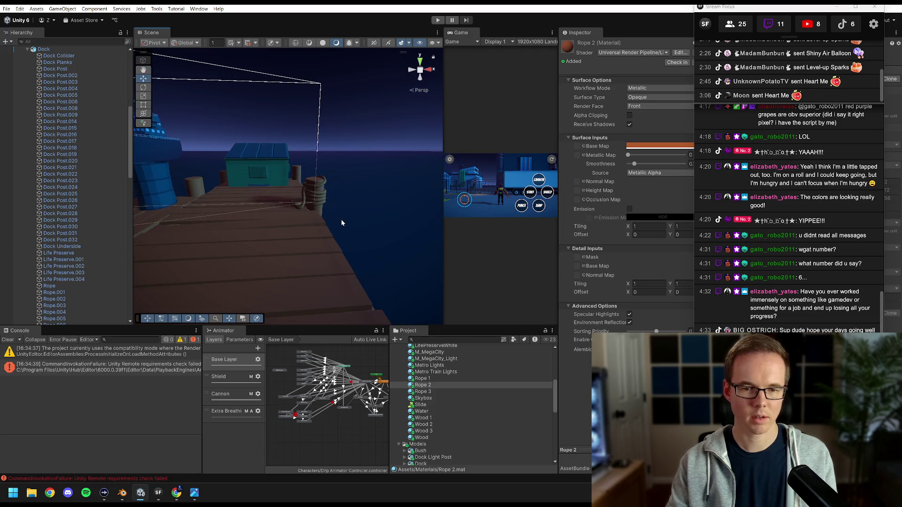
Try a green base colour on the Rope 2 rope, then close the colour picker
{"action": "left_click_drag", "start_coordinate": [285, 159], "coordinate": [324, 185]}
{"action": "left_click", "coordinate": [658, 147]}
{"action": "left_click_drag", "start_coordinate": [657, 149], "coordinate": [553, 138]}
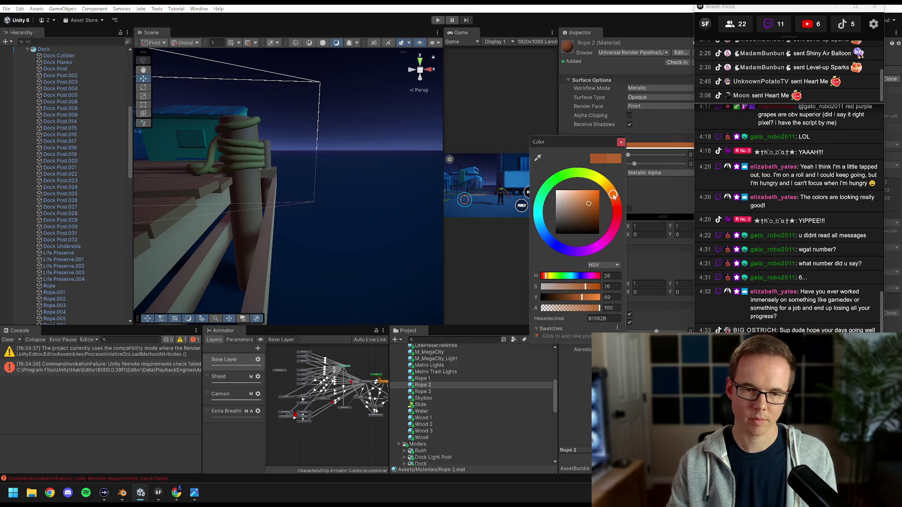
{"action": "left_click", "coordinate": [566, 177]}
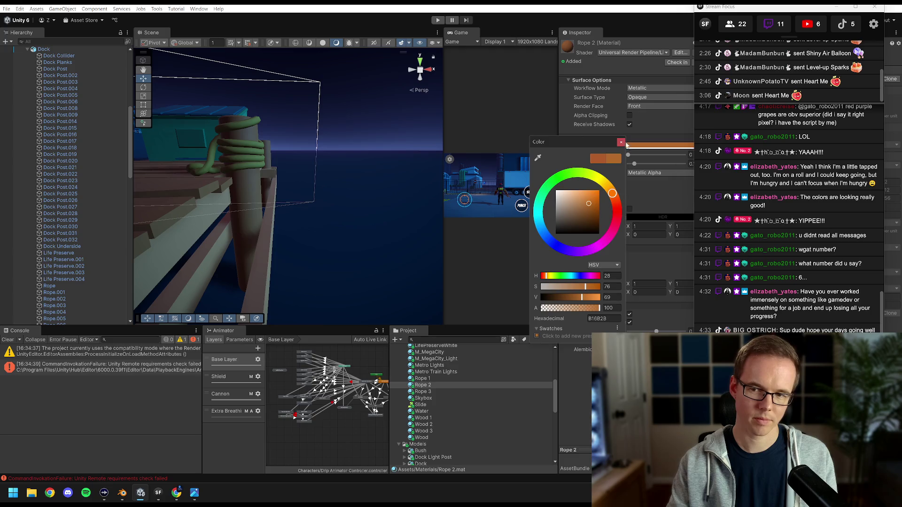
{"action": "left_click", "coordinate": [621, 142]}
Set the rope's base colour to a deeper orange: hue 23, saturation 91, value 69
{"action": "mouse_move", "coordinate": [243, 162]}
{"action": "left_mouse_down"}
{"action": "mouse_move", "coordinate": [297, 201]}
{"action": "mouse_move", "coordinate": [297, 190]}
{"action": "left_mouse_up"}
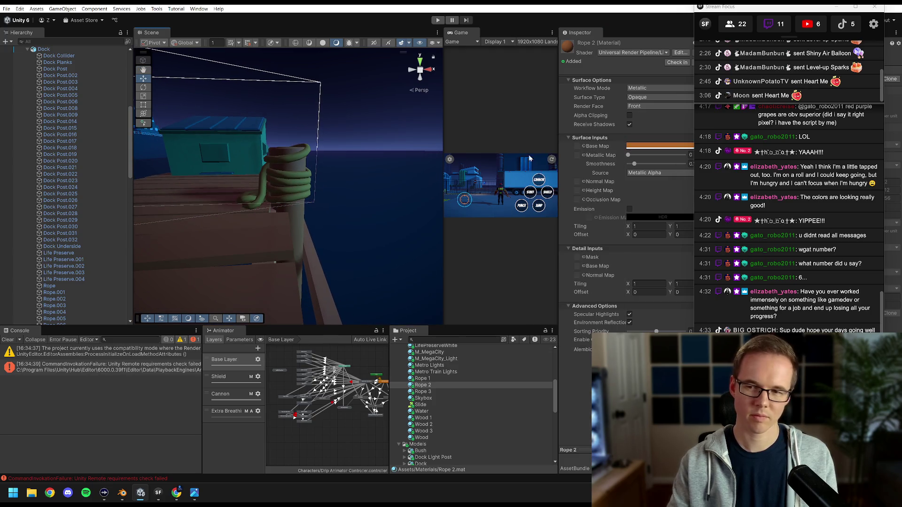
{"action": "left_click", "coordinate": [656, 148]}
{"action": "left_click_drag", "start_coordinate": [613, 131], "coordinate": [498, 130]}
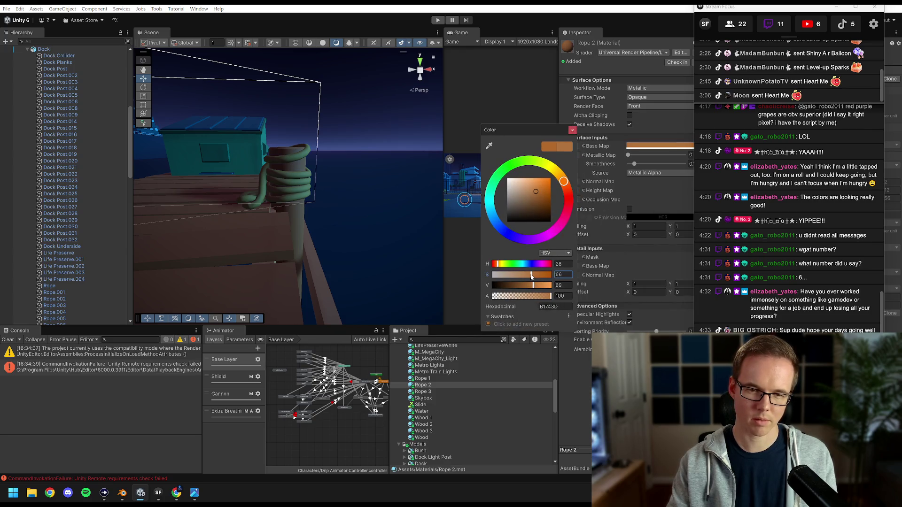
{"action": "left_click_drag", "start_coordinate": [520, 277], "coordinate": [547, 276]}
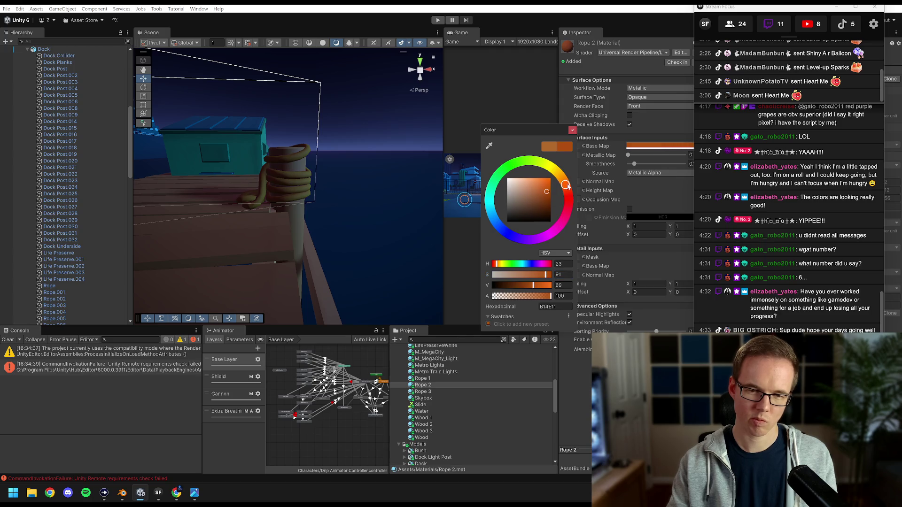
{"action": "scroll", "coordinate": [337, 205], "scroll_direction": "down", "scroll_amount": 5}
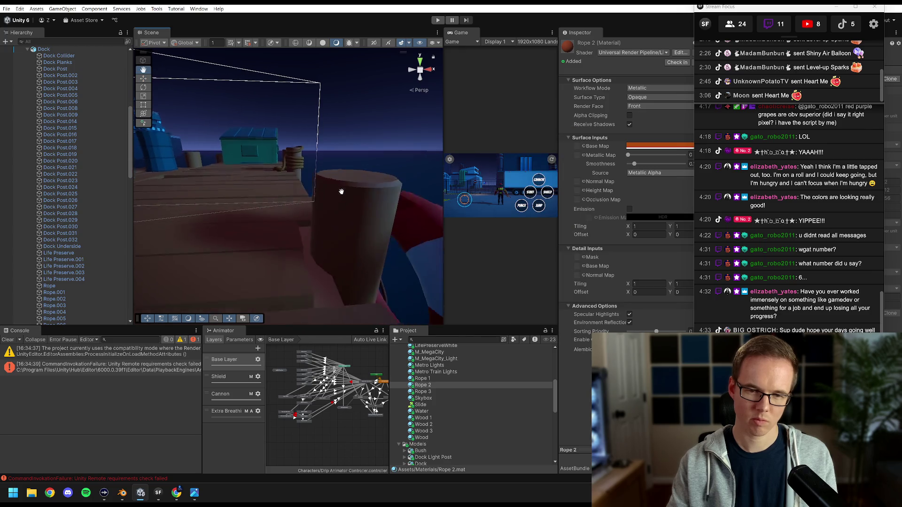
Zoom and pan to centre the rope post, then recheck the Rope 2 base colour
{"action": "scroll", "coordinate": [345, 191], "scroll_direction": "down", "scroll_amount": 5}
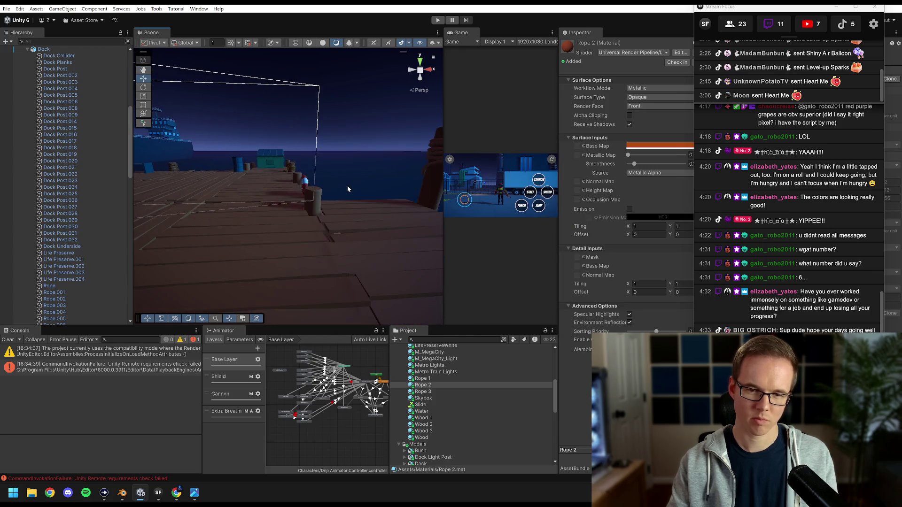
{"action": "scroll", "coordinate": [330, 187], "scroll_direction": "down", "scroll_amount": 10}
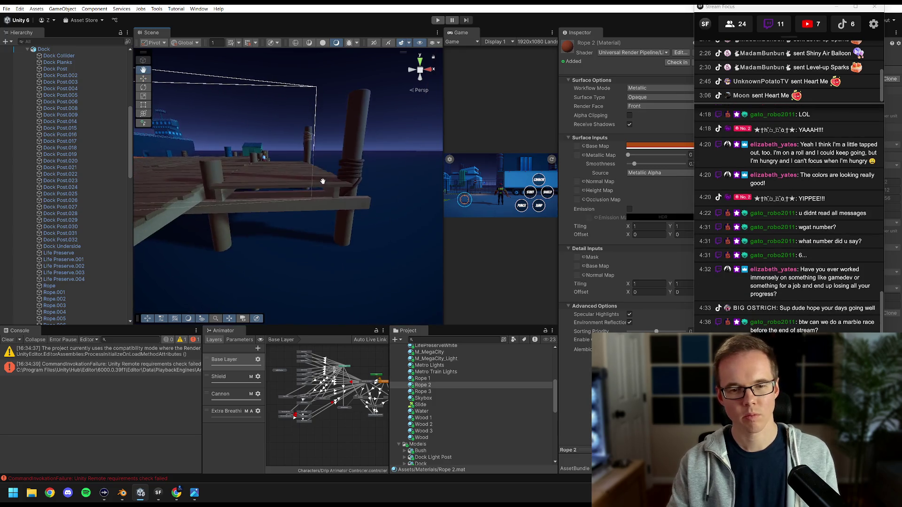
{"action": "scroll", "coordinate": [349, 184], "scroll_direction": "up", "scroll_amount": 10}
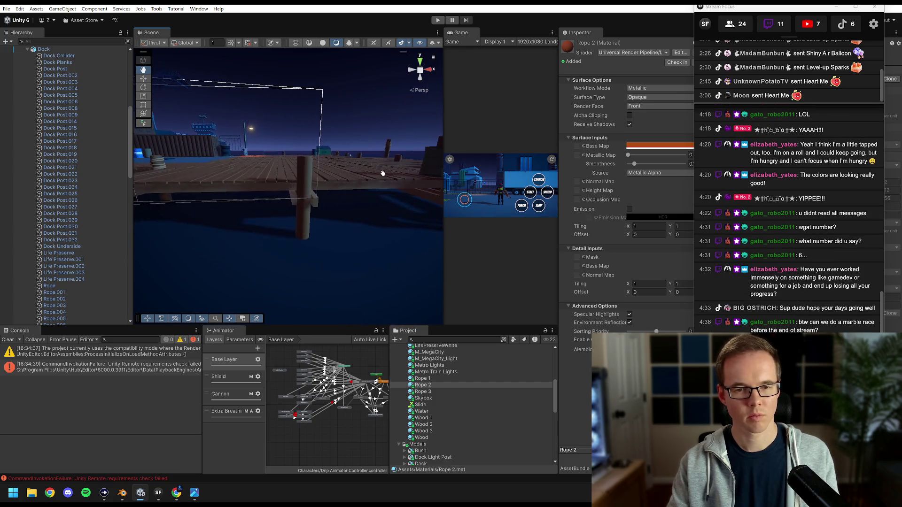
{"action": "scroll", "coordinate": [371, 194], "scroll_direction": "up", "scroll_amount": 10}
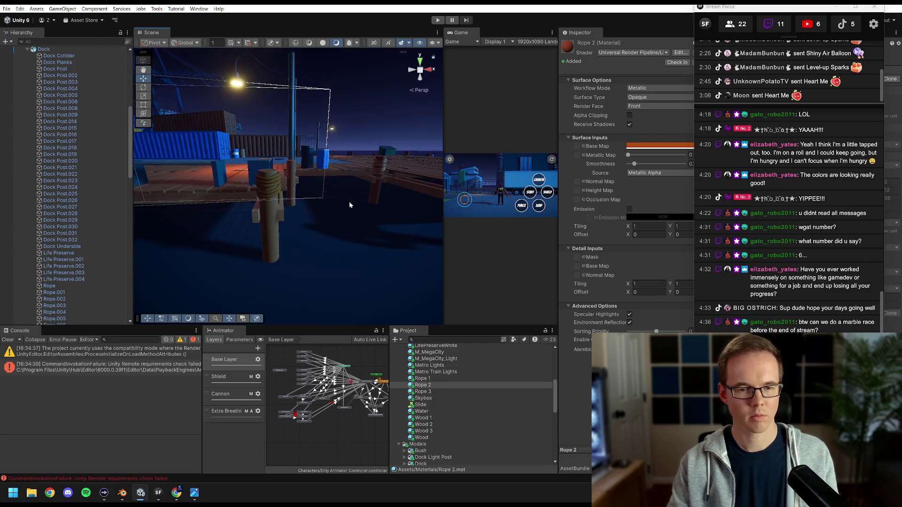
{"action": "left_click_drag", "start_coordinate": [348, 205], "coordinate": [341, 206]}
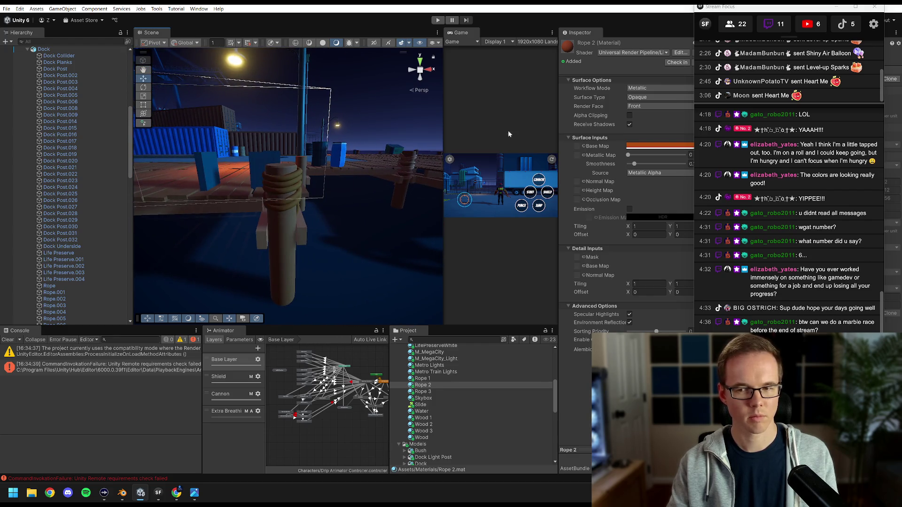
{"action": "left_click", "coordinate": [648, 146]}
{"action": "left_click_drag", "start_coordinate": [641, 135], "coordinate": [550, 136]}
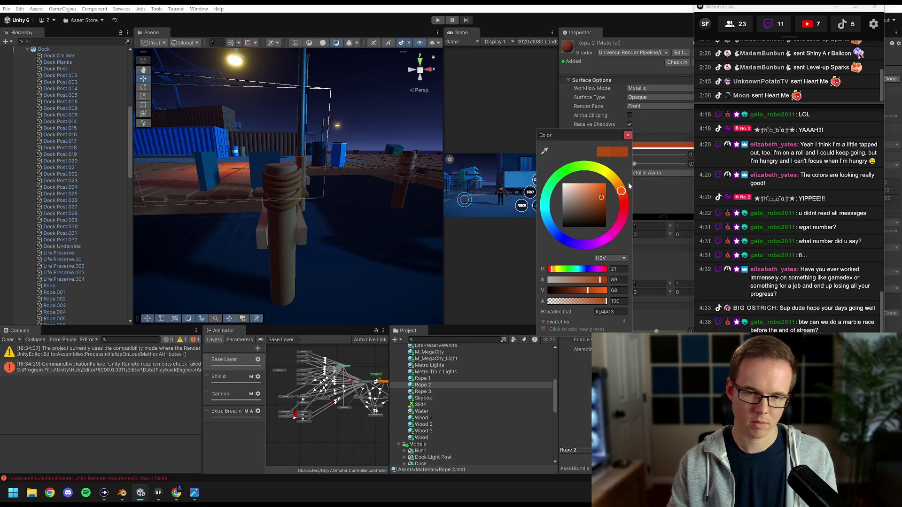
{"action": "left_click", "coordinate": [628, 135]}
Orbit over the dock containers and drag the divider left to enlarge the Game view
{"action": "mouse_move", "coordinate": [296, 178]}
{"action": "left_mouse_down"}
{"action": "mouse_move", "coordinate": [280, 187]}
{"action": "mouse_move", "coordinate": [351, 192]}
{"action": "mouse_move", "coordinate": [334, 196]}
{"action": "mouse_move", "coordinate": [350, 188]}
{"action": "mouse_move", "coordinate": [342, 190]}
{"action": "left_mouse_up"}
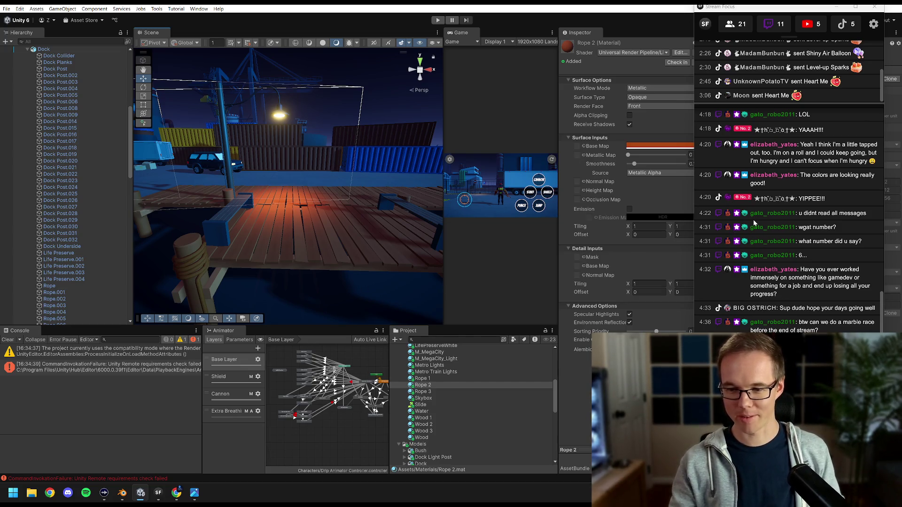
{"action": "mouse_move", "coordinate": [357, 221]}
{"action": "left_mouse_down"}
{"action": "mouse_move", "coordinate": [332, 211]}
{"action": "mouse_move", "coordinate": [298, 230]}
{"action": "mouse_move", "coordinate": [344, 180]}
{"action": "mouse_move", "coordinate": [349, 191]}
{"action": "left_mouse_up"}
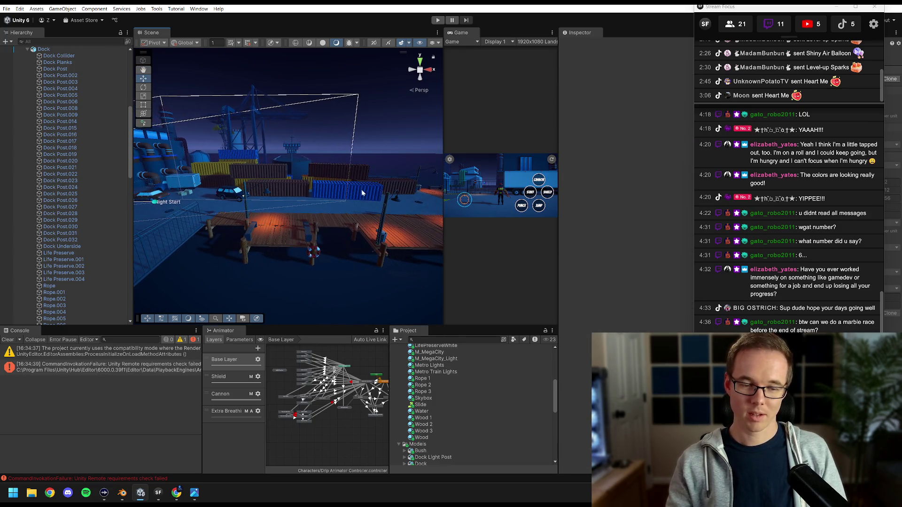
{"action": "left_click_drag", "start_coordinate": [442, 137], "coordinate": [199, 183]}
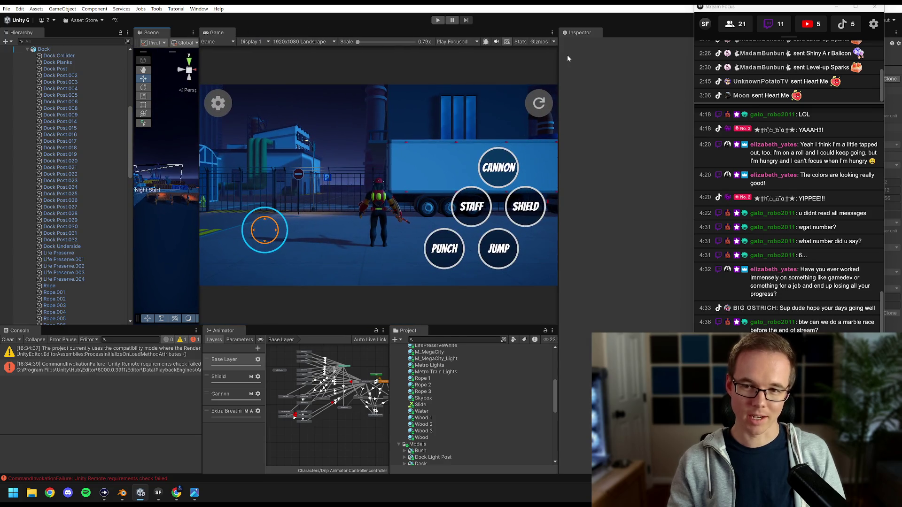
Widen the Game view further and enter Play mode
{"action": "left_click_drag", "start_coordinate": [560, 61], "coordinate": [674, 63]}
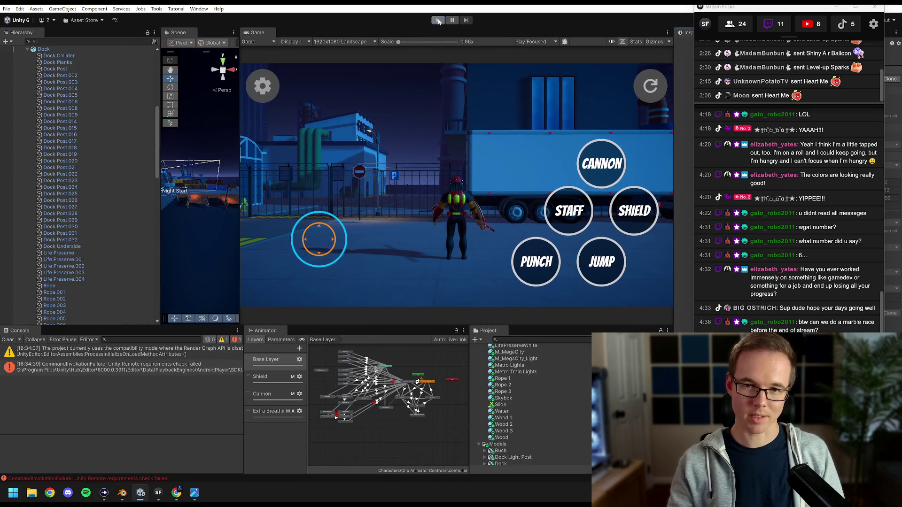
{"action": "left_click", "coordinate": [438, 21]}
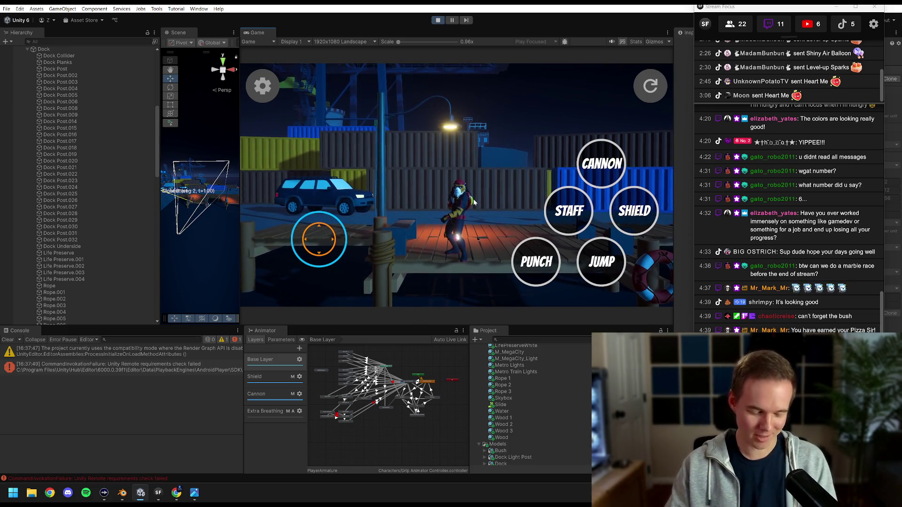
Run the character forward, left and right along the lit dock, then exit Play mode
{"action": "key", "text": "w"}
{"action": "key", "text": "a"}
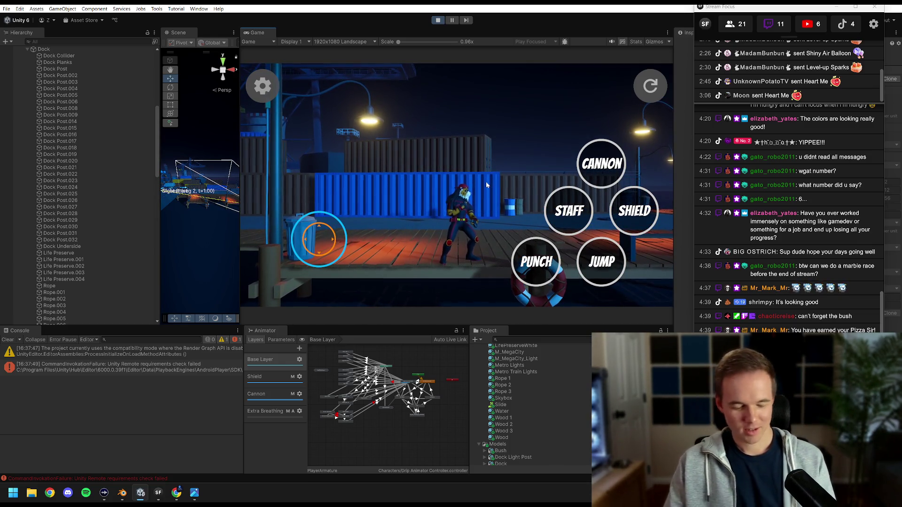
{"action": "key", "text": "w"}
{"action": "key", "text": "d"}
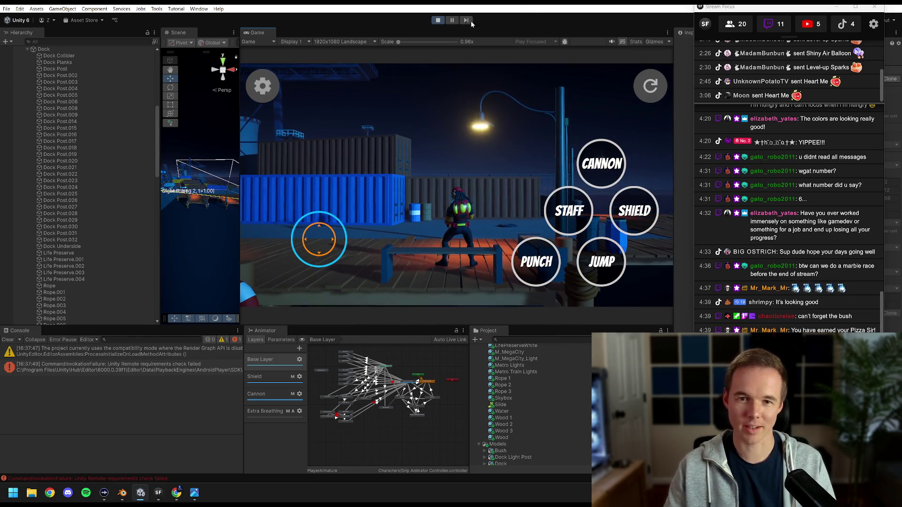
{"action": "left_click", "coordinate": [438, 21]}
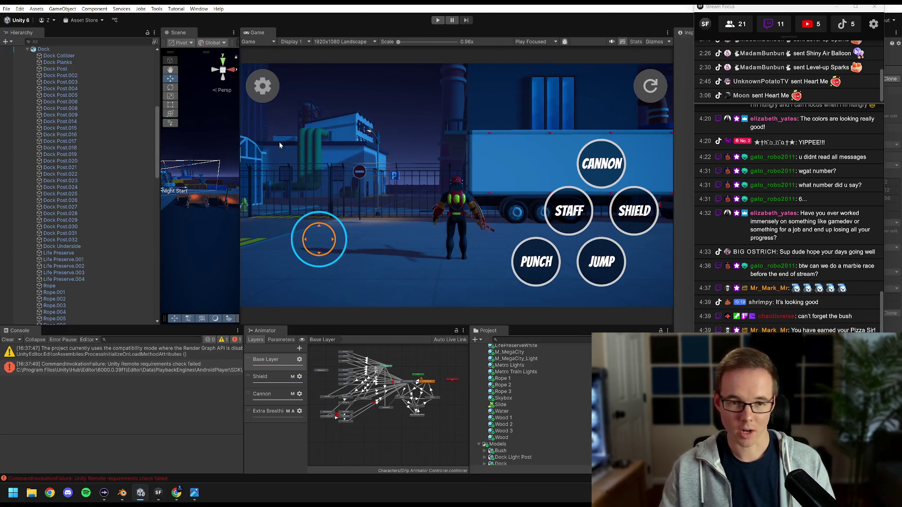
Enlarge the Scene view again and orbit above the night-time city and dock
{"action": "left_click_drag", "start_coordinate": [241, 111], "coordinate": [567, 111]}
{"action": "scroll", "coordinate": [396, 230], "scroll_direction": "up", "scroll_amount": 5}
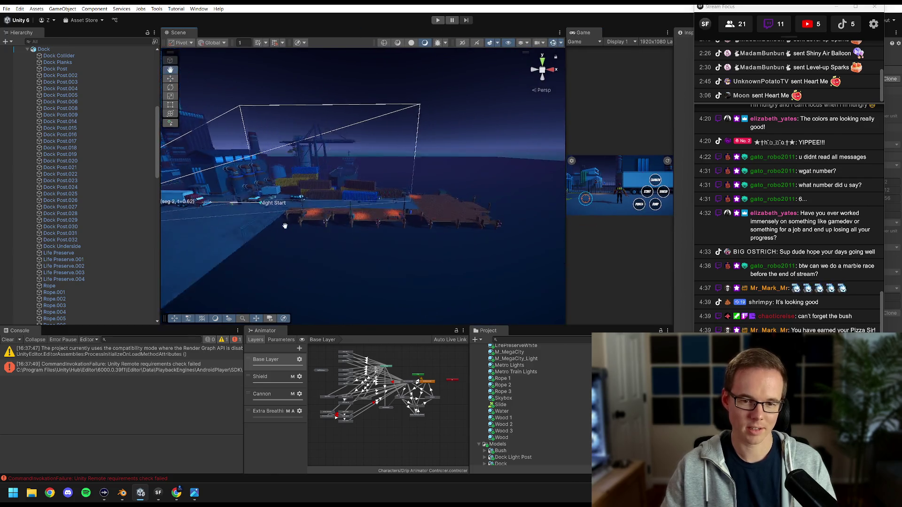
{"action": "mouse_move", "coordinate": [396, 231]}
{"action": "left_mouse_down"}
{"action": "mouse_move", "coordinate": [390, 217]}
{"action": "mouse_move", "coordinate": [442, 208]}
{"action": "mouse_move", "coordinate": [405, 224]}
{"action": "mouse_move", "coordinate": [408, 211]}
{"action": "mouse_move", "coordinate": [404, 221]}
{"action": "left_mouse_up"}
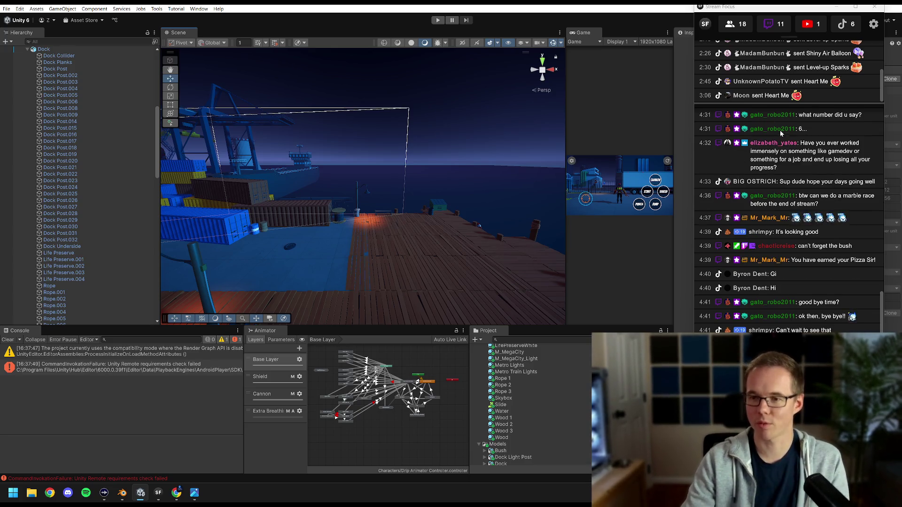
Bring the stream chat window forward, nudge it right, and switch to the Twitch preview
{"action": "left_click", "coordinate": [802, 64]}
{"action": "mouse_move", "coordinate": [789, 16]}
{"action": "left_mouse_down"}
{"action": "mouse_move", "coordinate": [817, 14]}
{"action": "mouse_move", "coordinate": [804, 11]}
{"action": "left_mouse_up"}
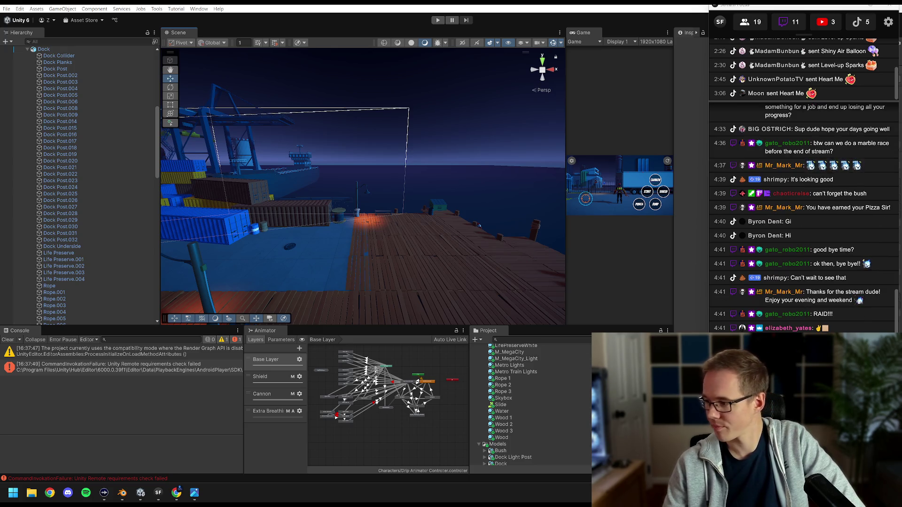
{"action": "key", "text": "alt+Tab"}
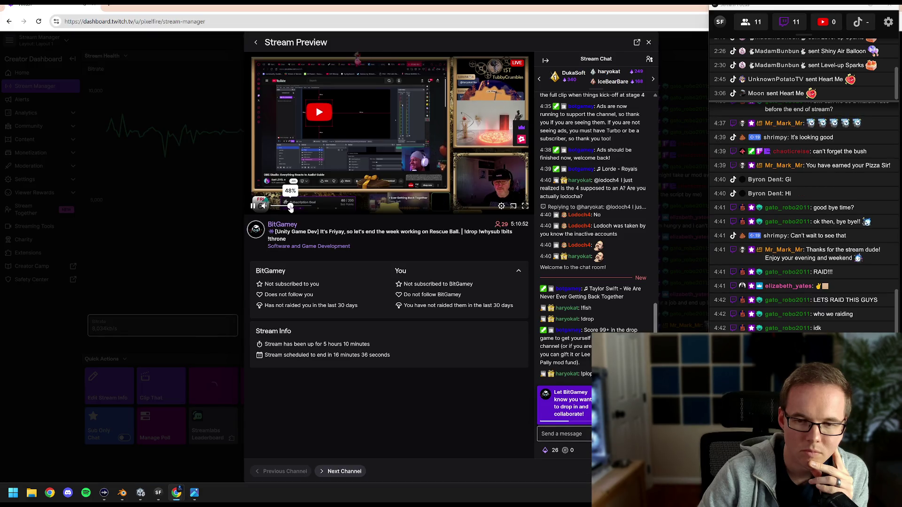
Lower the Stream Preview volume to 28% and dismiss the channel's Chat Rules
{"action": "left_click_drag", "start_coordinate": [290, 207], "coordinate": [282, 208]}
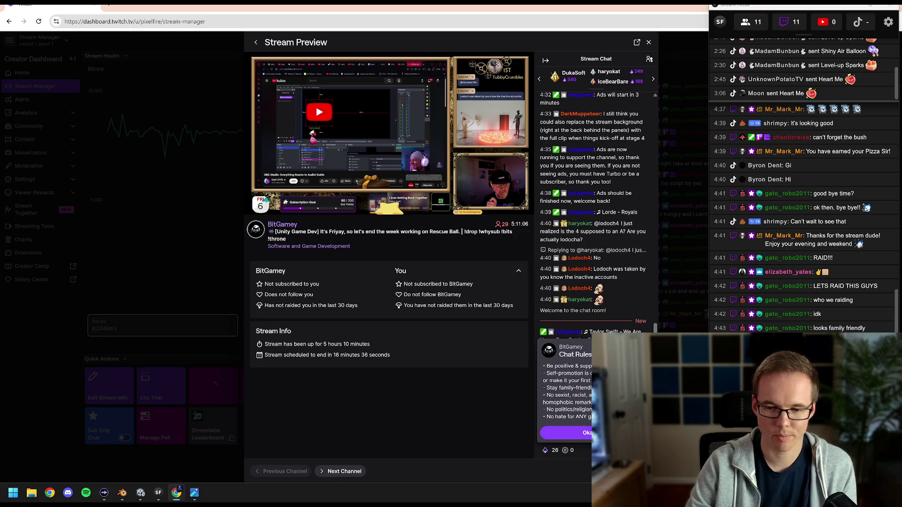
{"action": "left_click", "coordinate": [571, 433]}
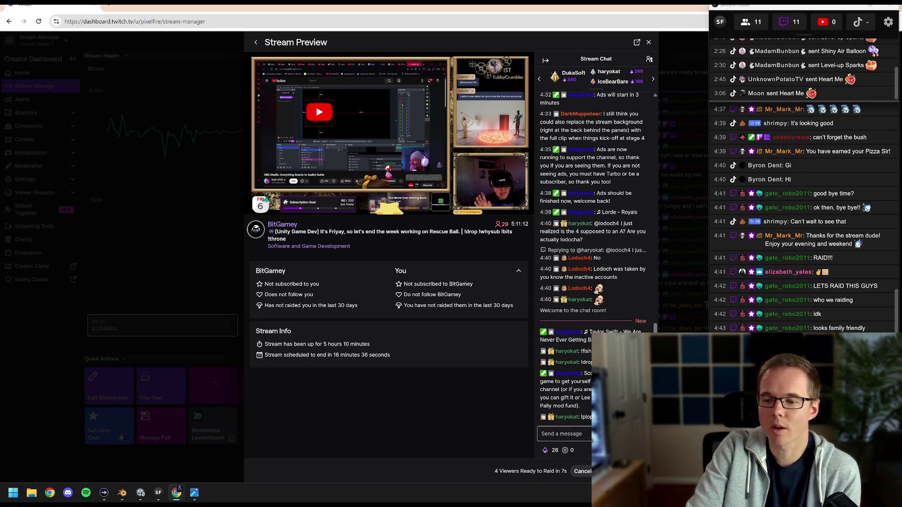
{"action": "mouse_move", "coordinate": [491, 199]}
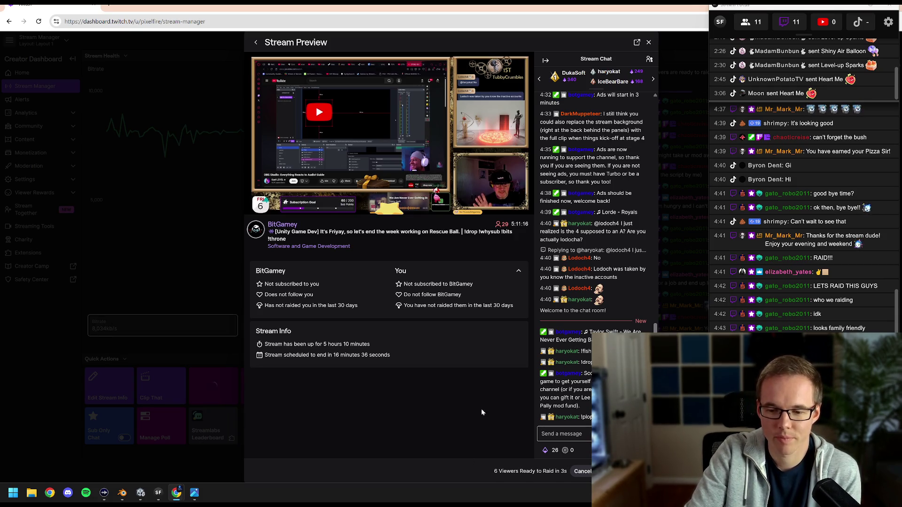
{"action": "mouse_move", "coordinate": [444, 185]}
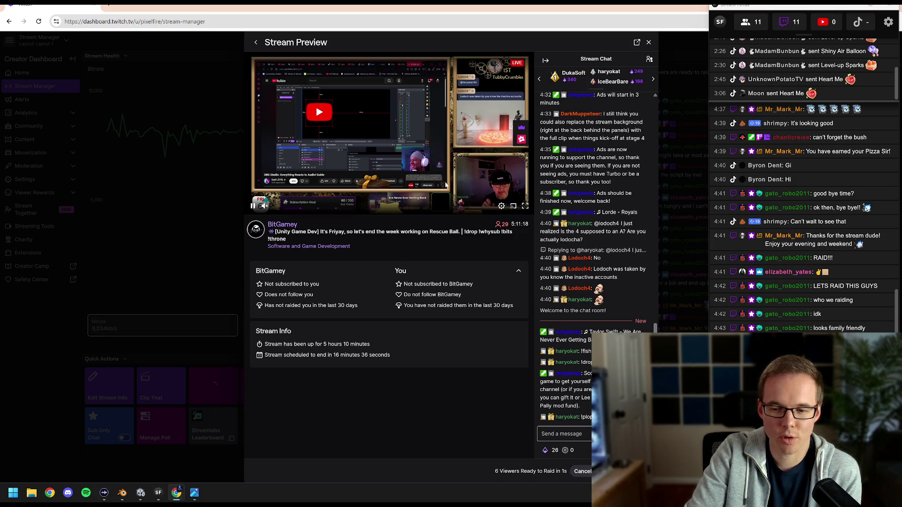